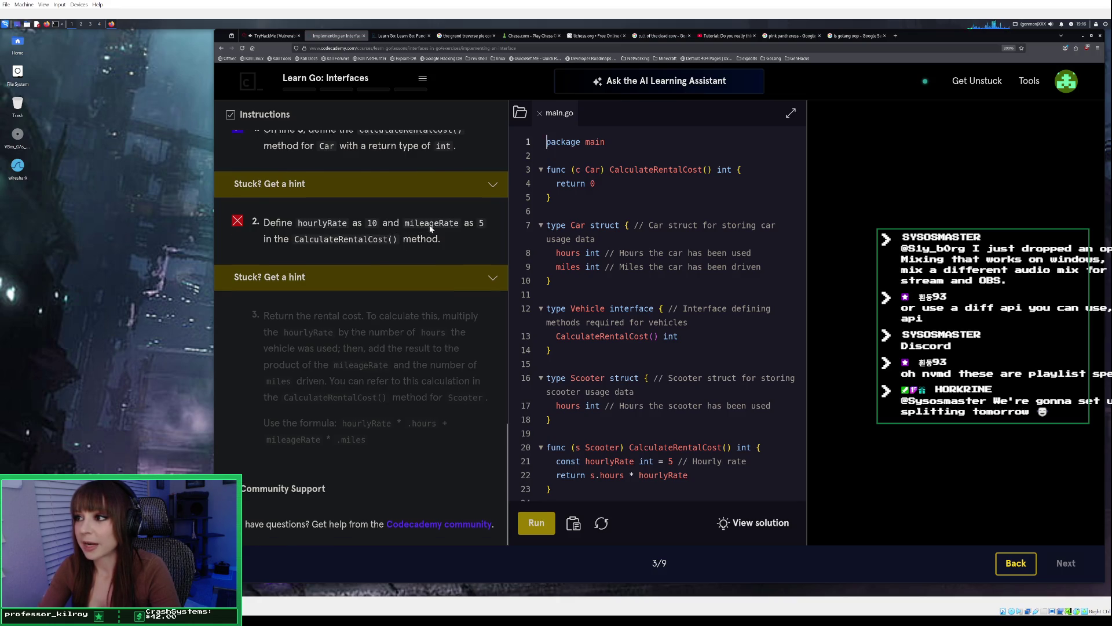
# Insert an empty line above return 0 inside Car's CalculateRentalCost method in main.go
pyautogui.scroll(2, 426, 229)
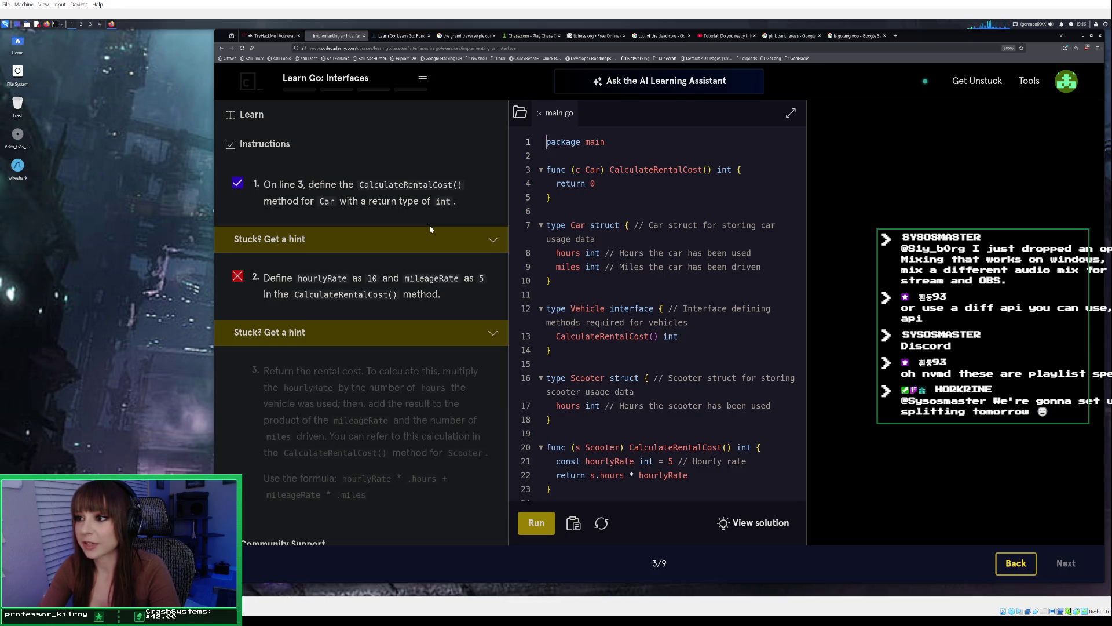
pyautogui.scroll(1, 430, 228)
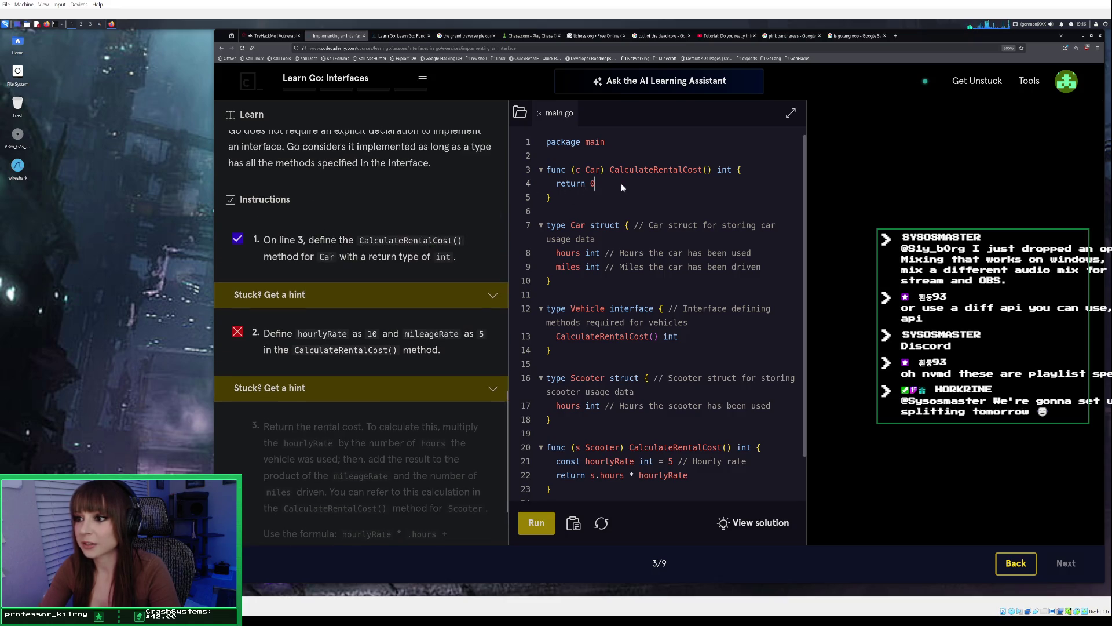
pyautogui.press('Up')
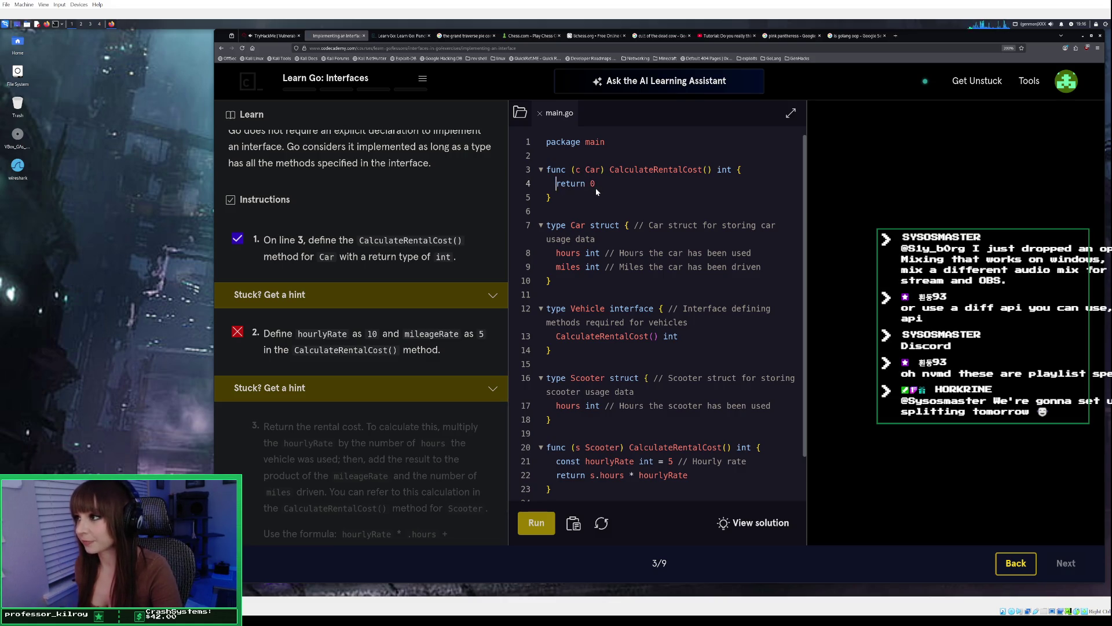
pyautogui.press('Return')
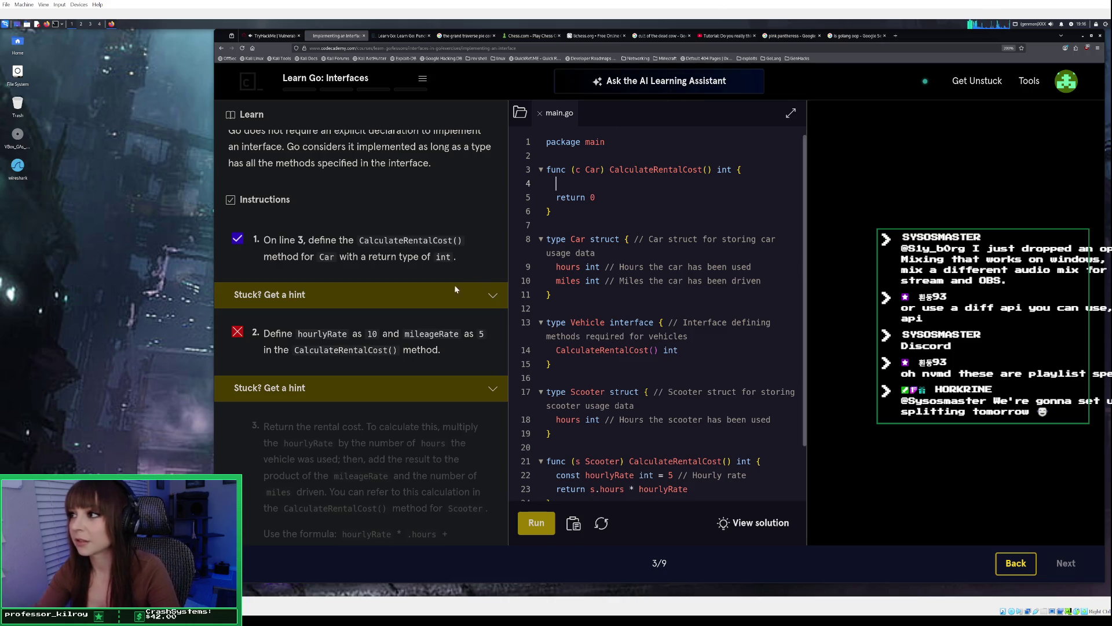
pyautogui.scroll(6, 422, 290)
pyautogui.scroll(2, 422, 290)
pyautogui.scroll(-1, 422, 290)
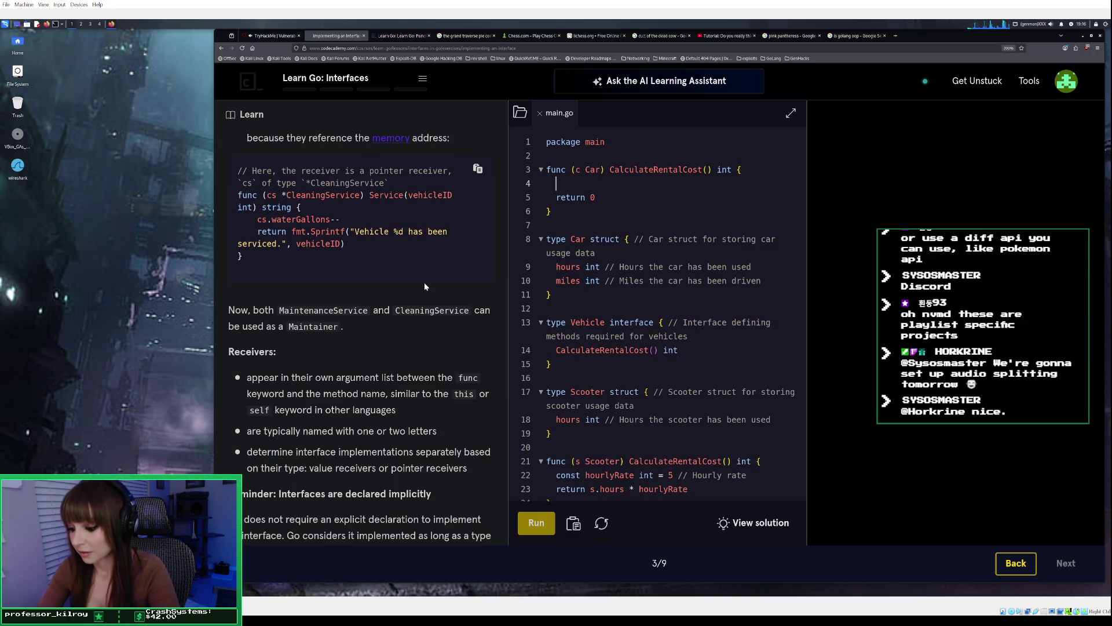
pyautogui.scroll(-1, 424, 283)
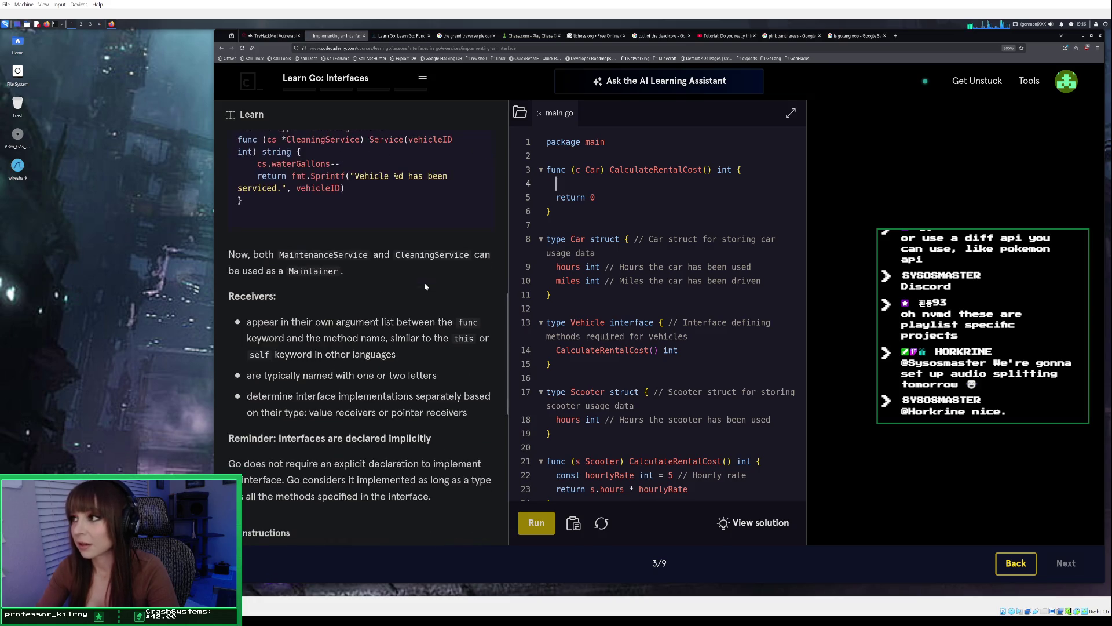
pyautogui.scroll(1, 424, 283)
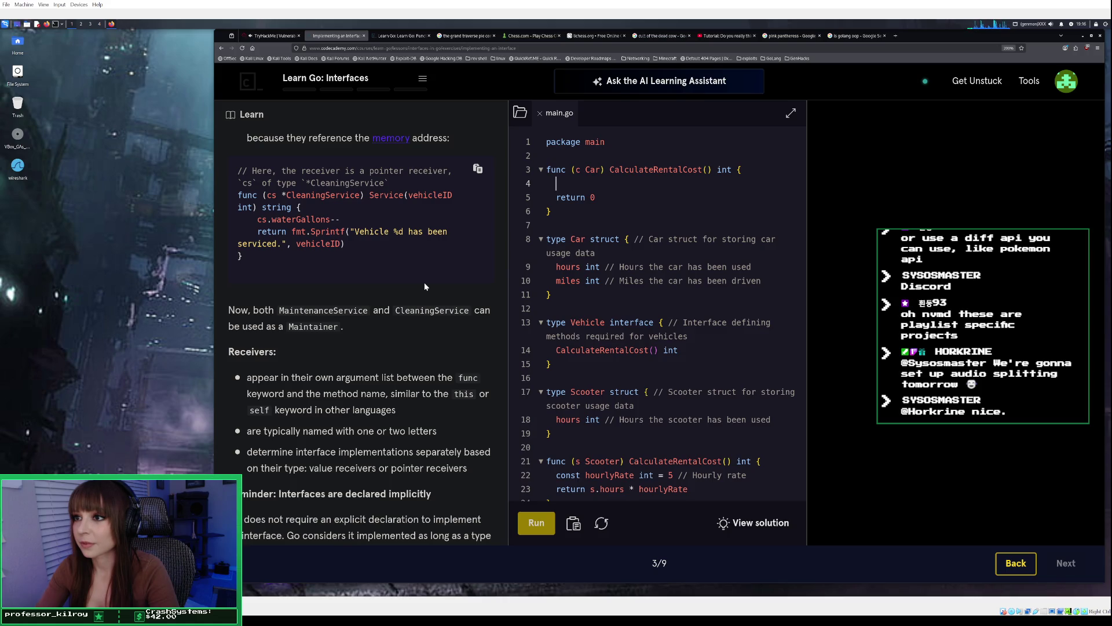
pyautogui.scroll(-4, 425, 283)
pyautogui.scroll(3, 424, 283)
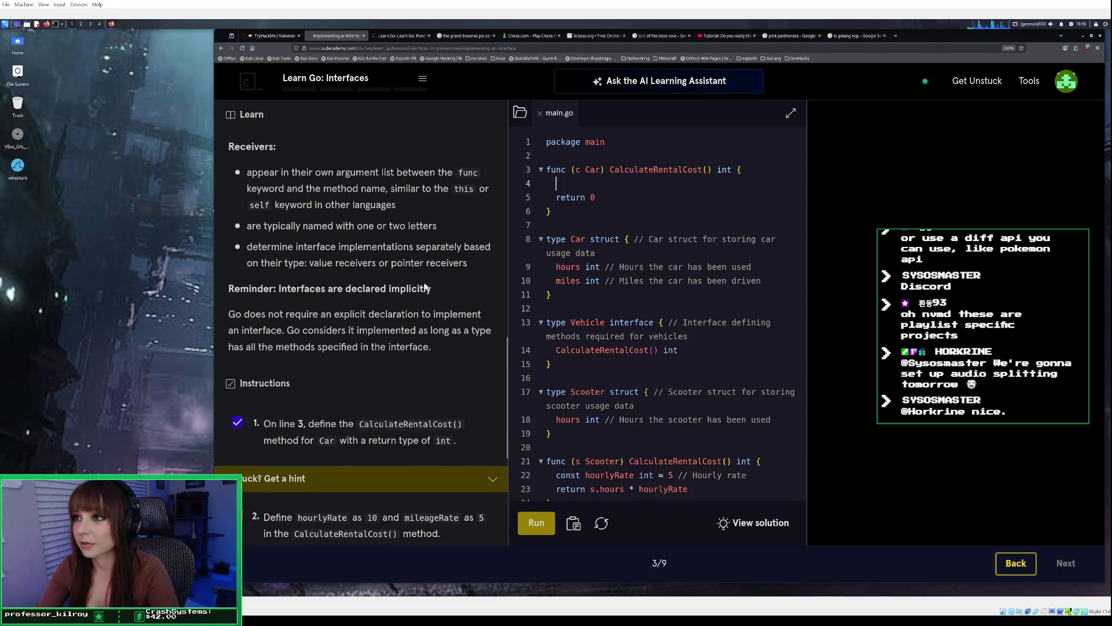
pyautogui.scroll(4, 424, 282)
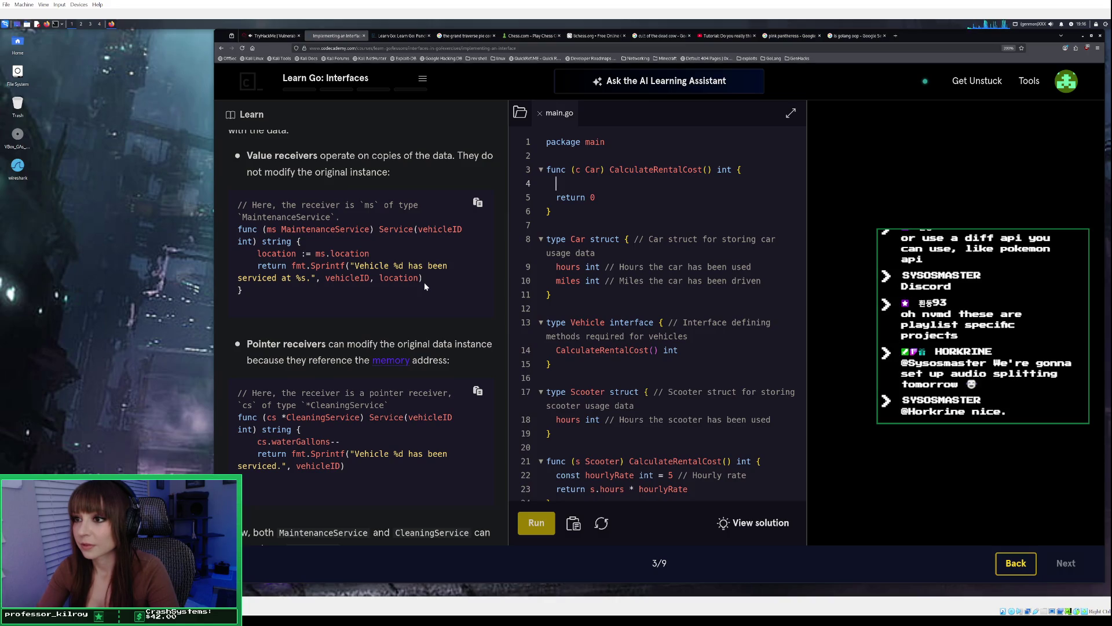
pyautogui.scroll(-8, 424, 283)
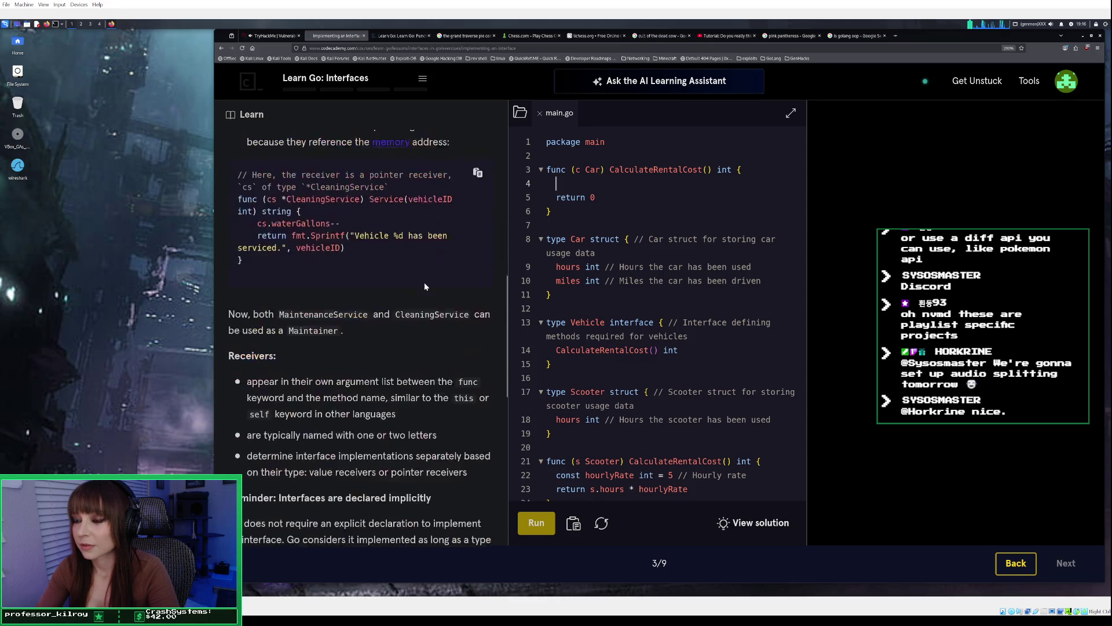
pyautogui.scroll(2, 424, 283)
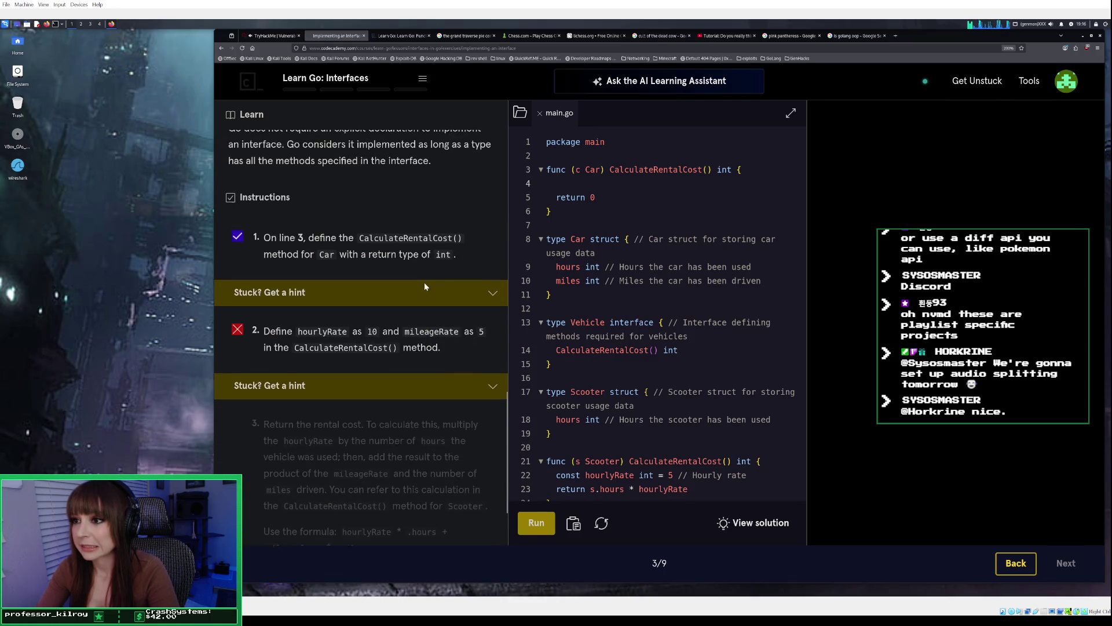
# Declare hourlyRate := 10 and mileageRate := 5 in the Car method, then run the code
pyautogui.click(562, 181)
pyautogui.write('hourlyRat')
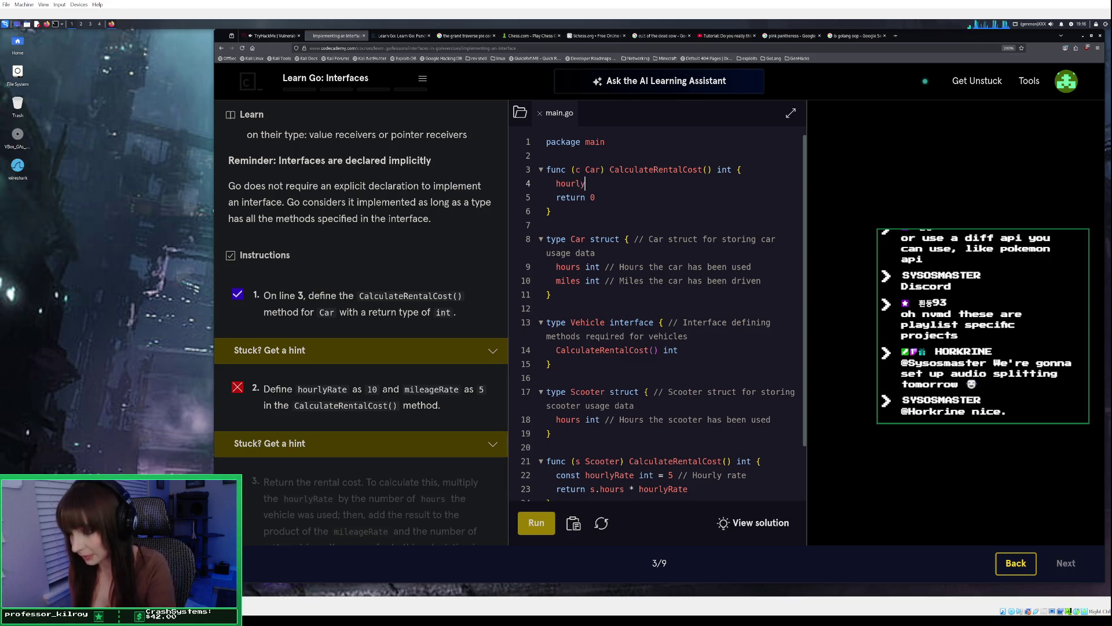
pyautogui.write('e :=')
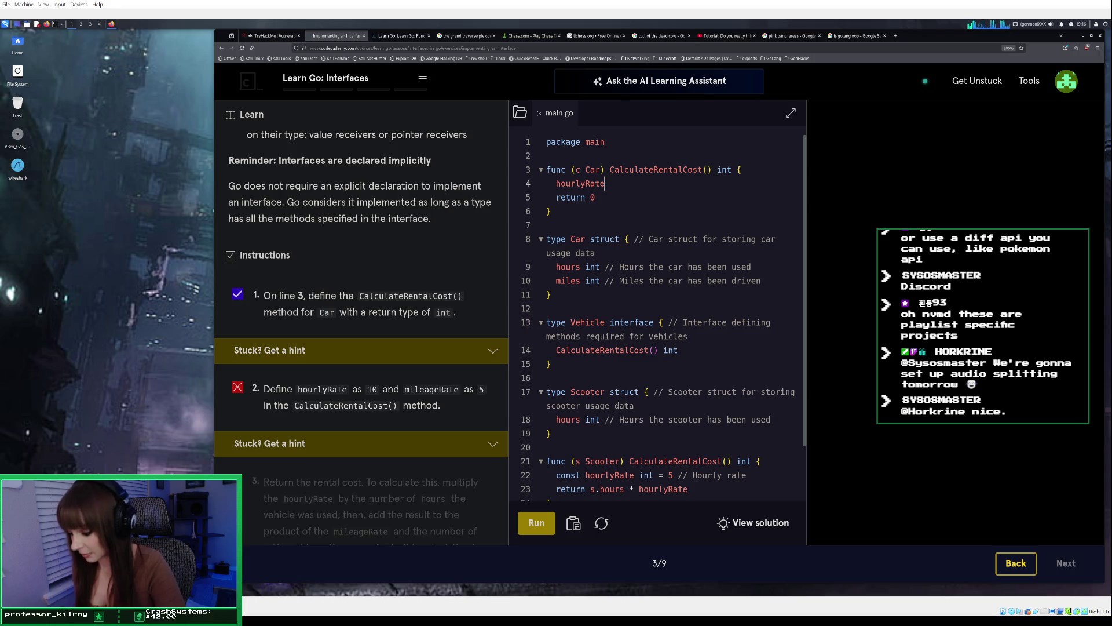
pyautogui.write(' 10')
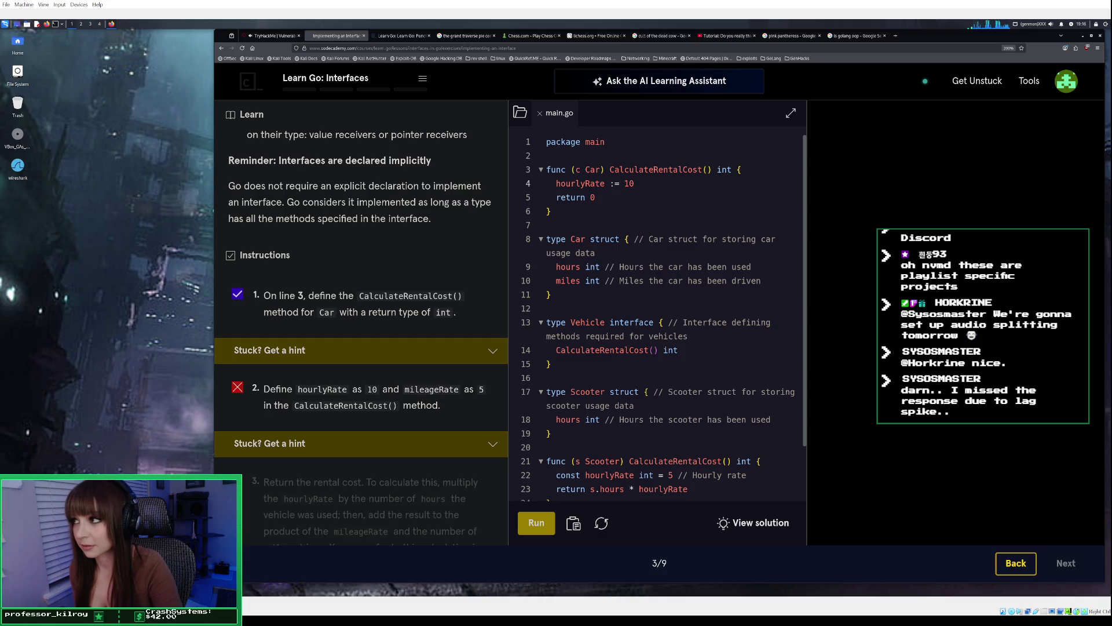
pyautogui.press('Return')
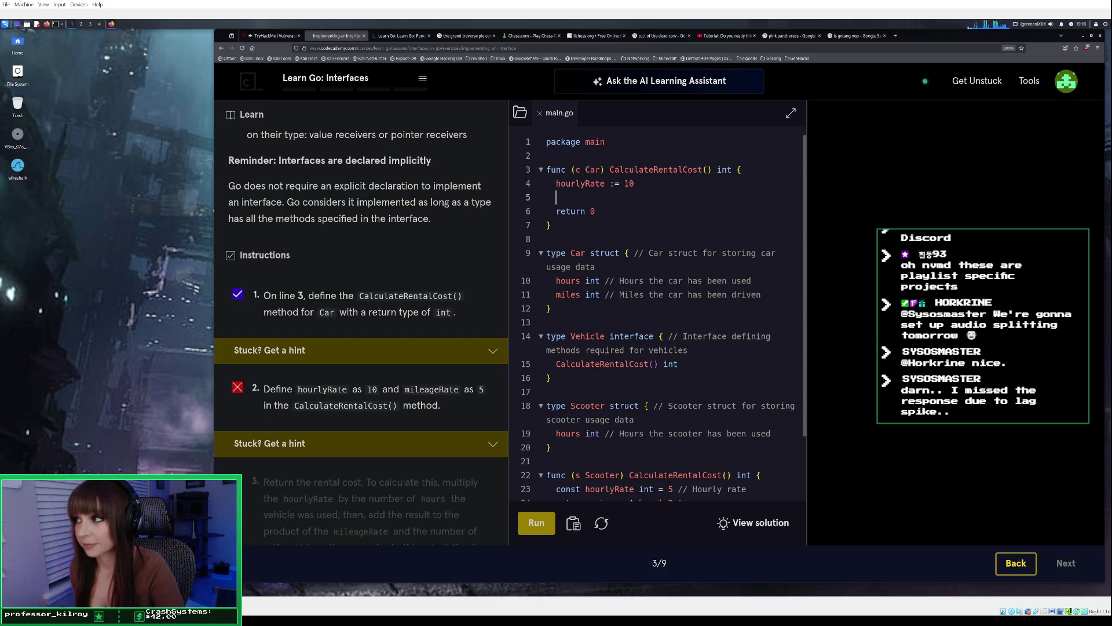
pyautogui.write('mil')
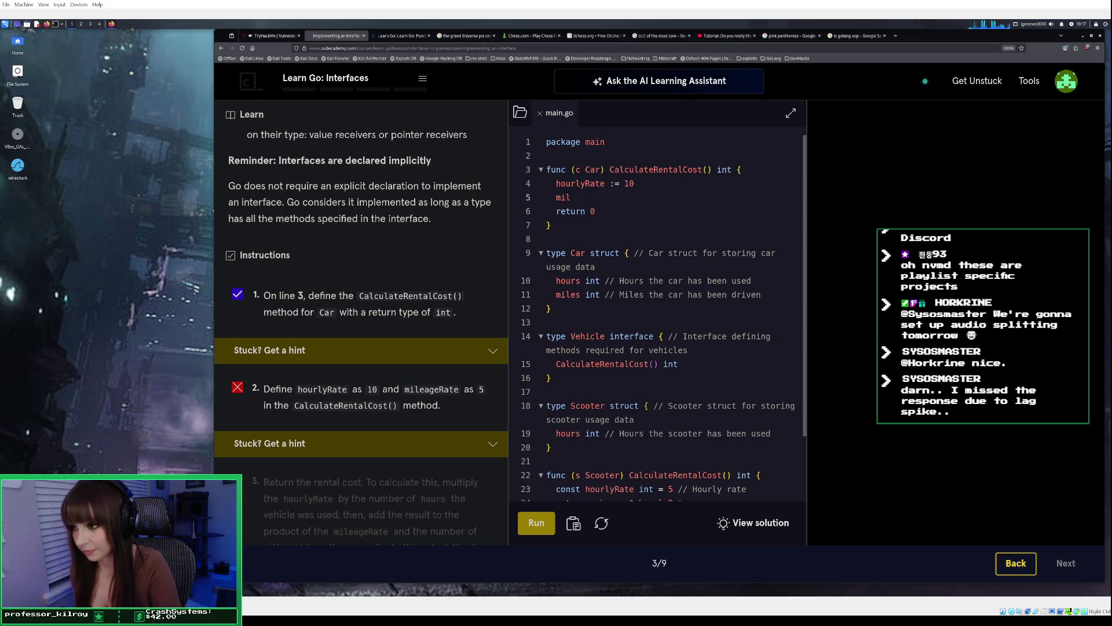
pyautogui.write('eage')
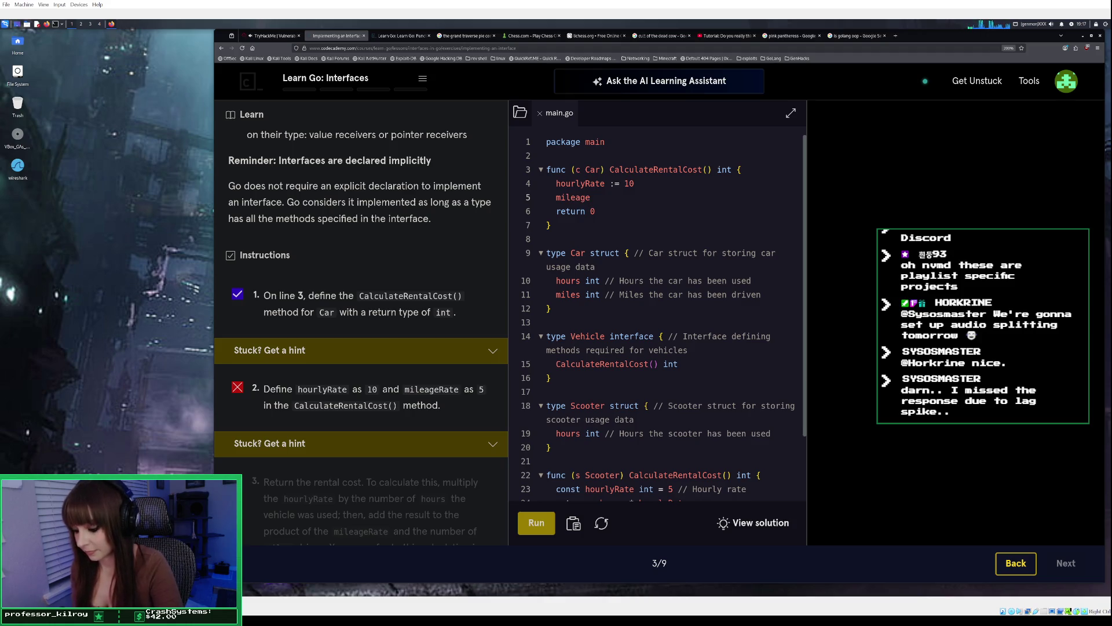
pyautogui.write('Rate :=')
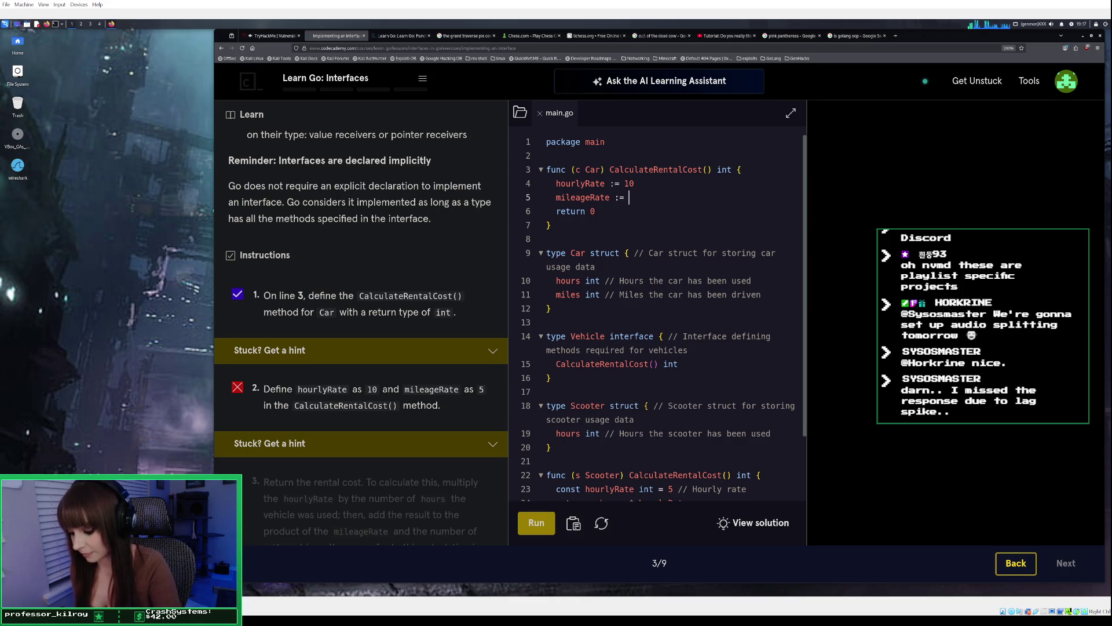
pyautogui.write(' 5')
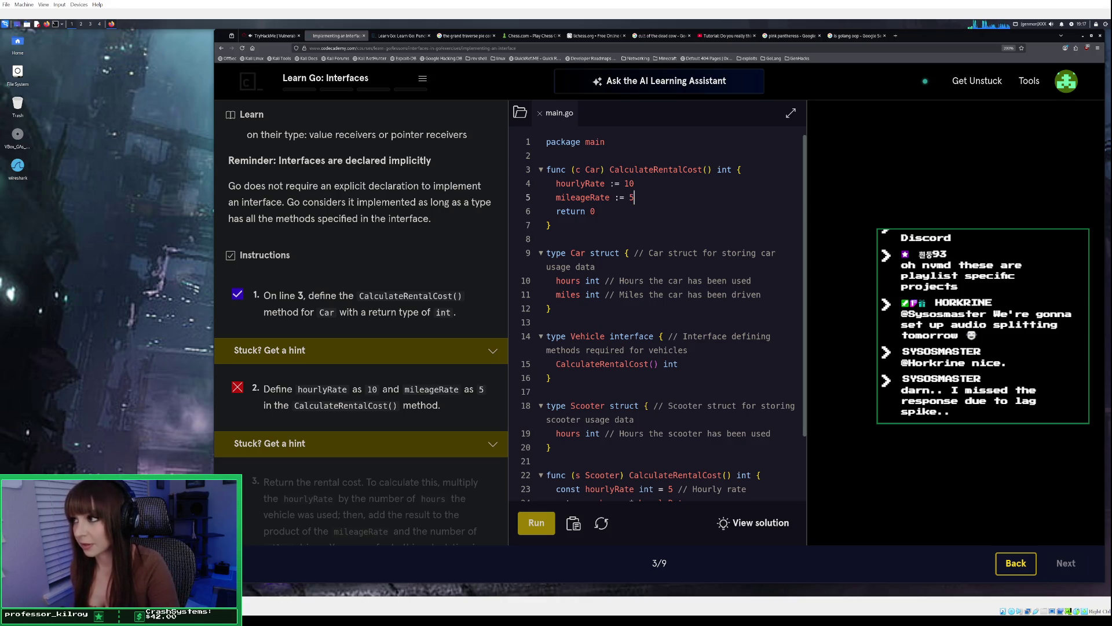
pyautogui.click(548, 514)
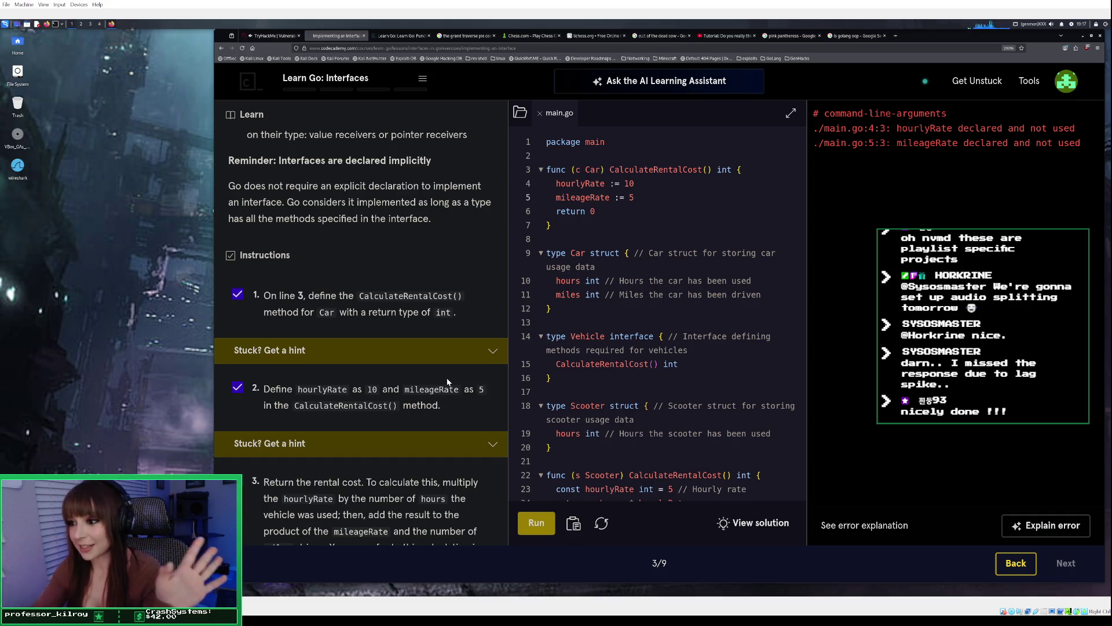
pyautogui.scroll(-2, 427, 427)
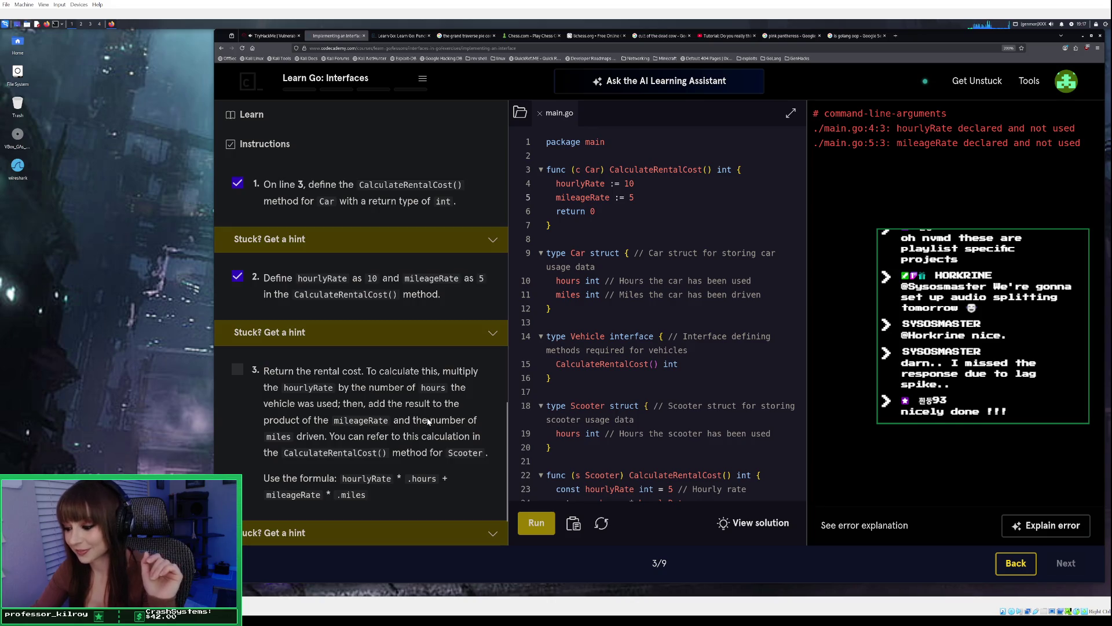
# Change Car's return 0 so it returns hourlyRate * hours
pyautogui.scroll(-1, 427, 428)
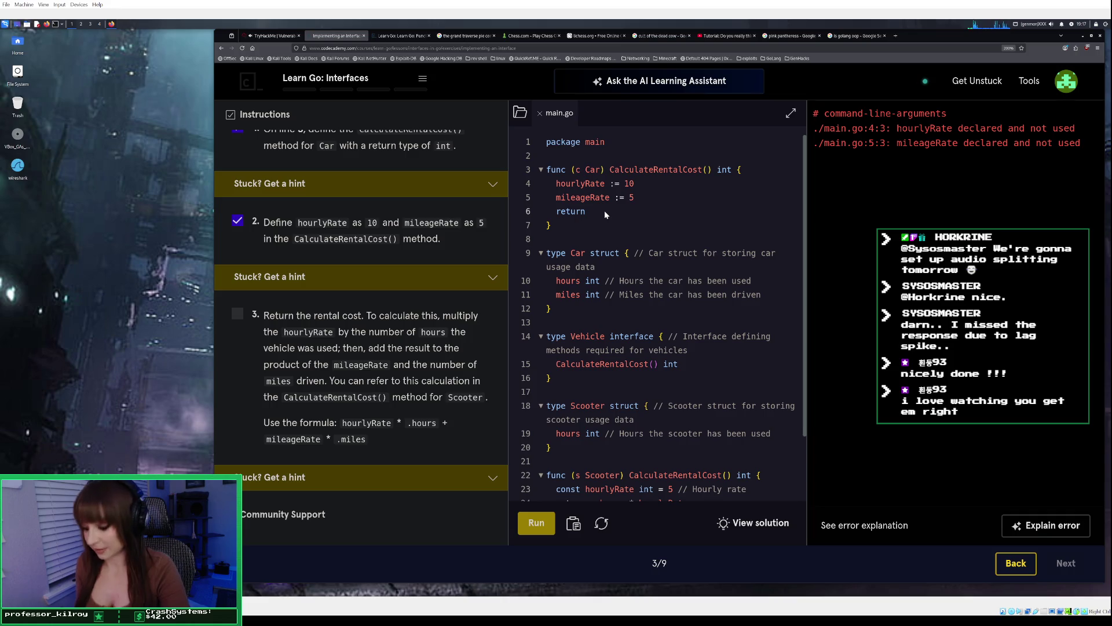
pyautogui.write('hourly')
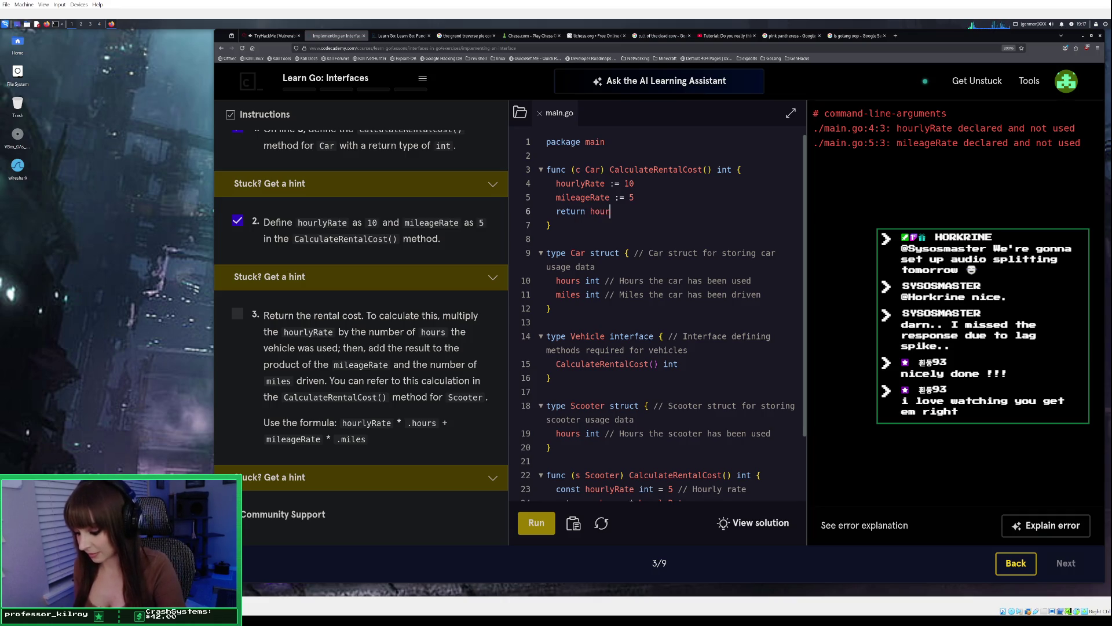
pyautogui.write('Rate *')
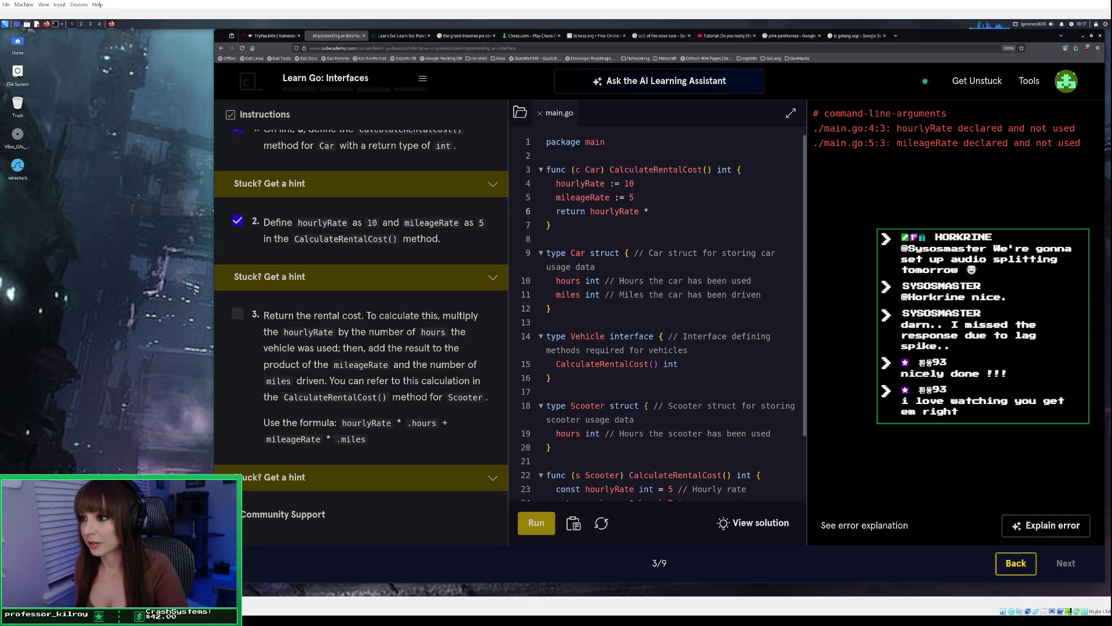
pyautogui.write('hours')
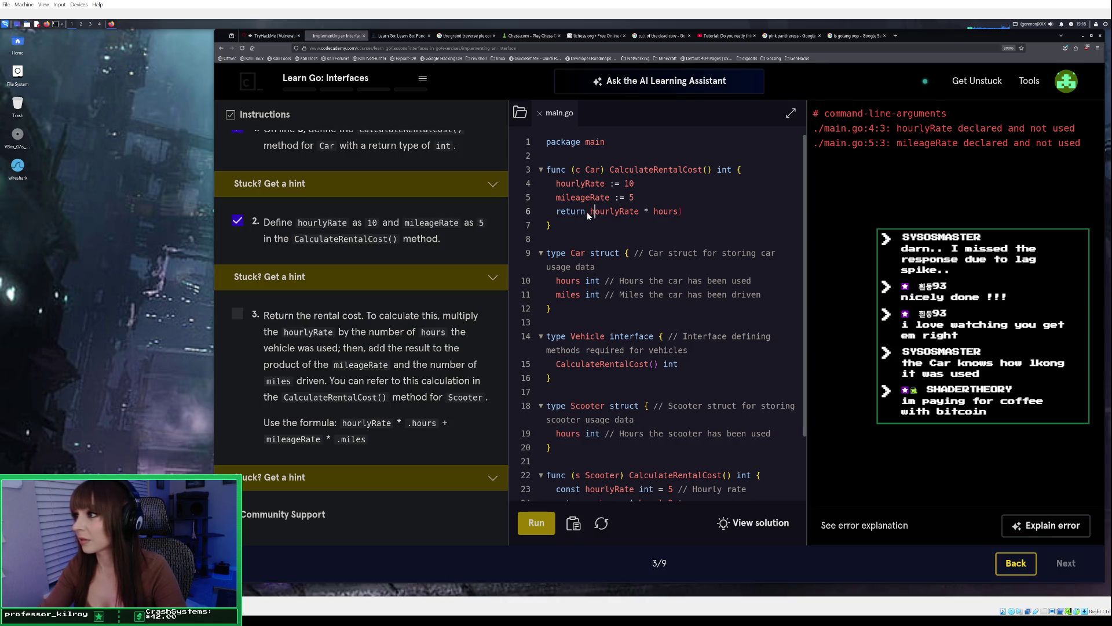
# Extend the return line to (hourlyRate * hours)+ (mileageRate * miles)
pyautogui.write('(')
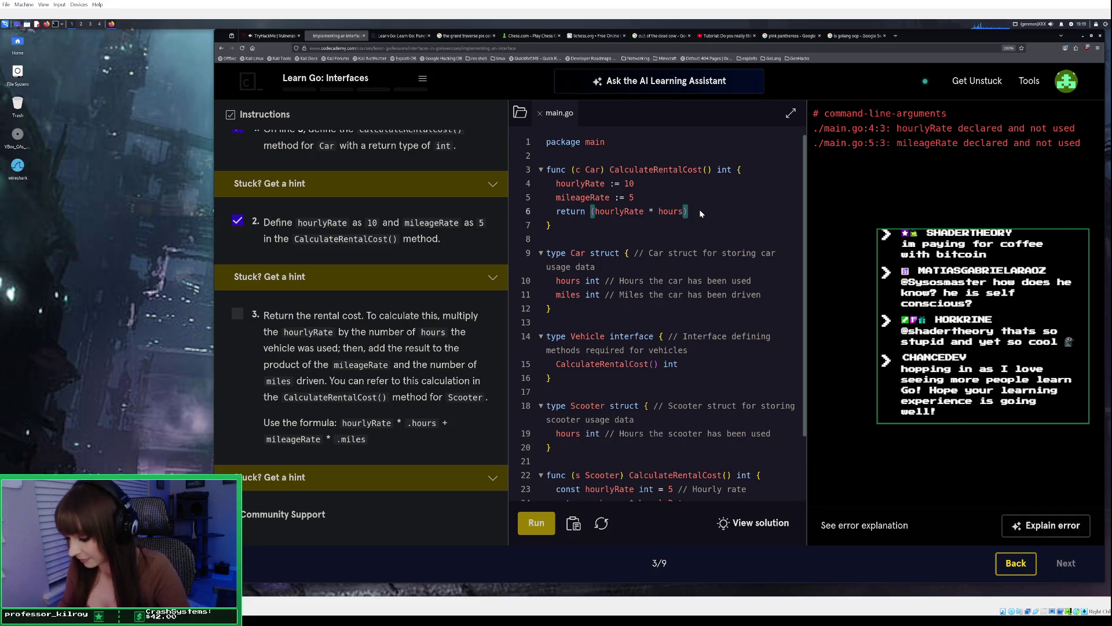
pyautogui.write('+')
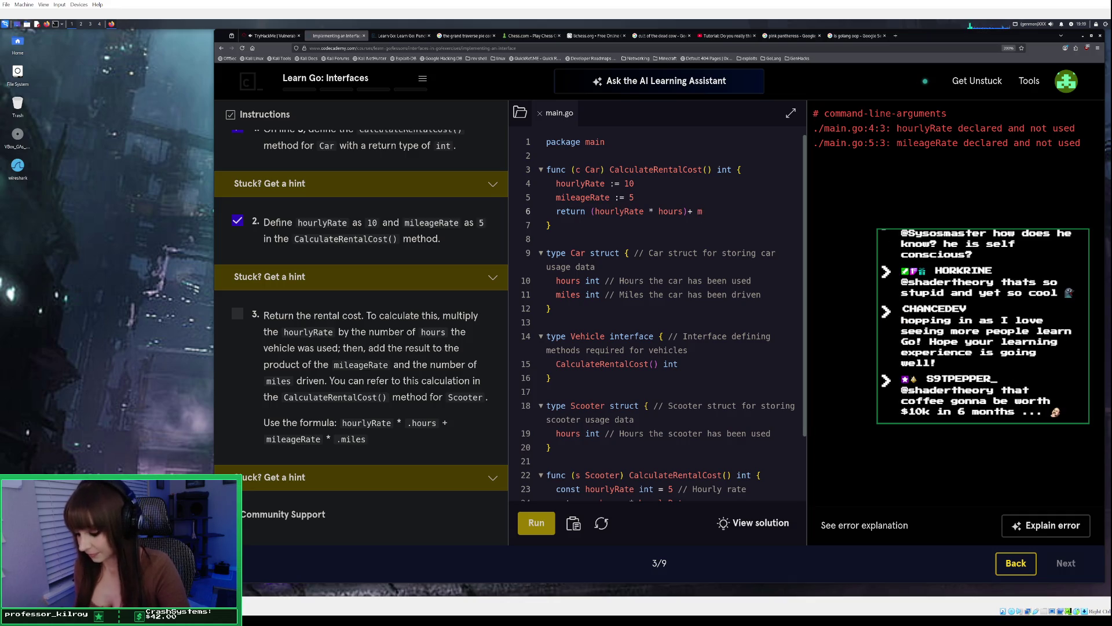
pyautogui.write('(mi')
pyautogui.write('leage')
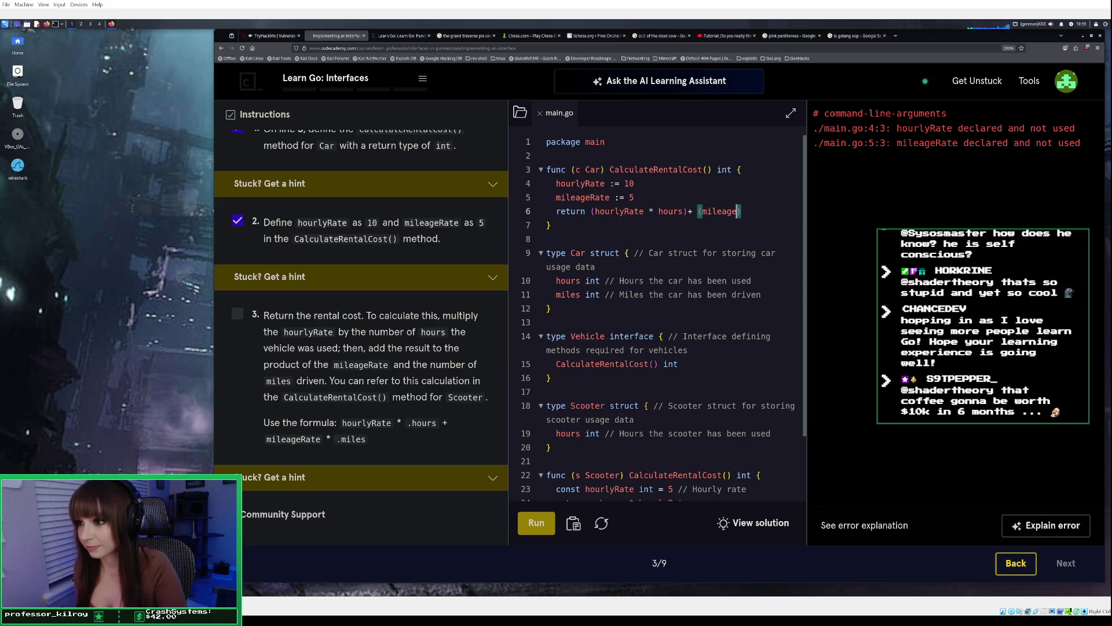
pyautogui.write('Rate')
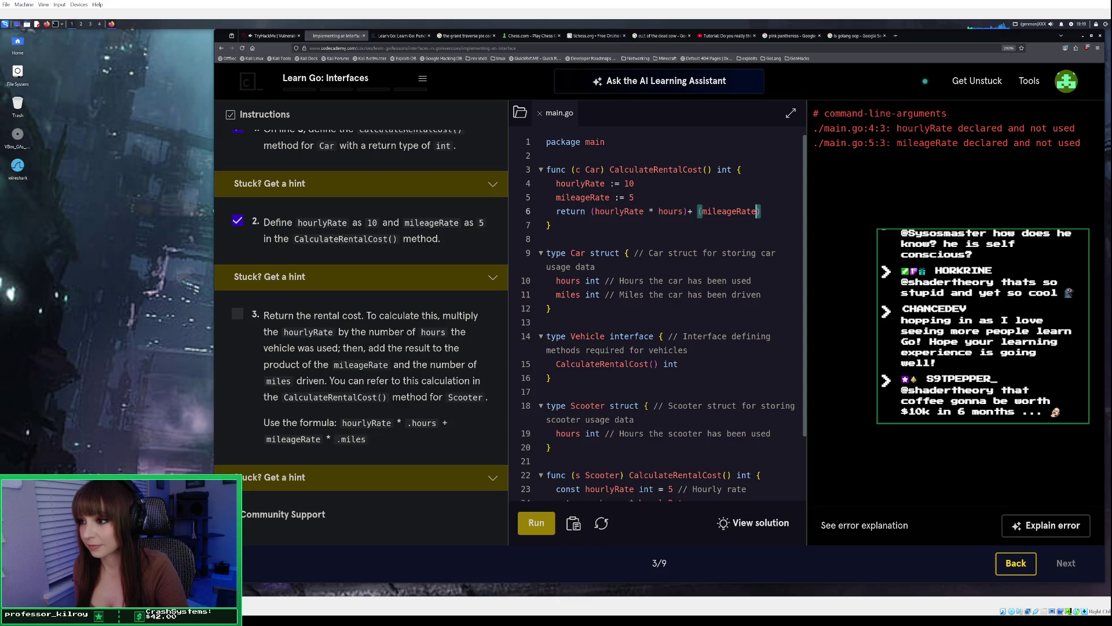
pyautogui.write(' * ')
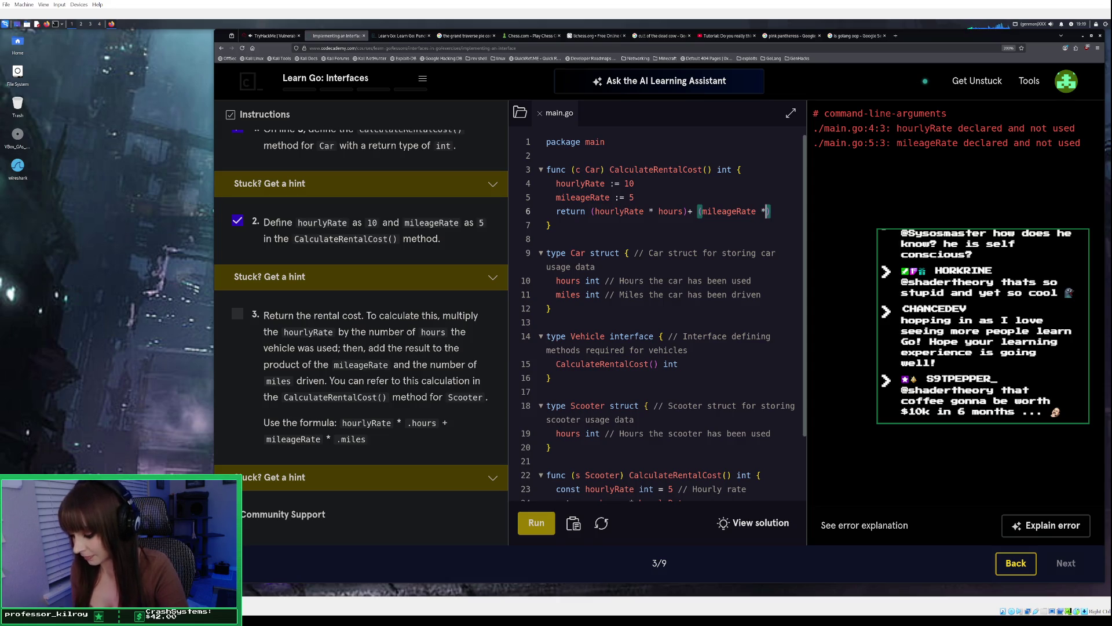
pyautogui.write('miles')
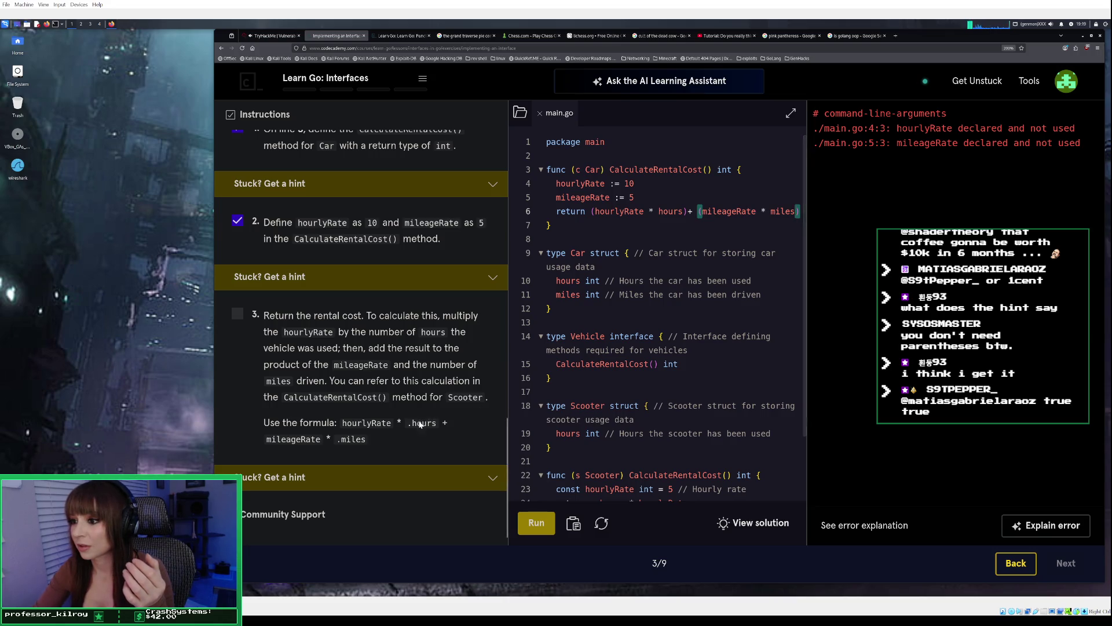
# Rewrite line 6 as hourlyRate * .hours + mileageRate * .miles without parentheses and run it
pyautogui.click(660, 212)
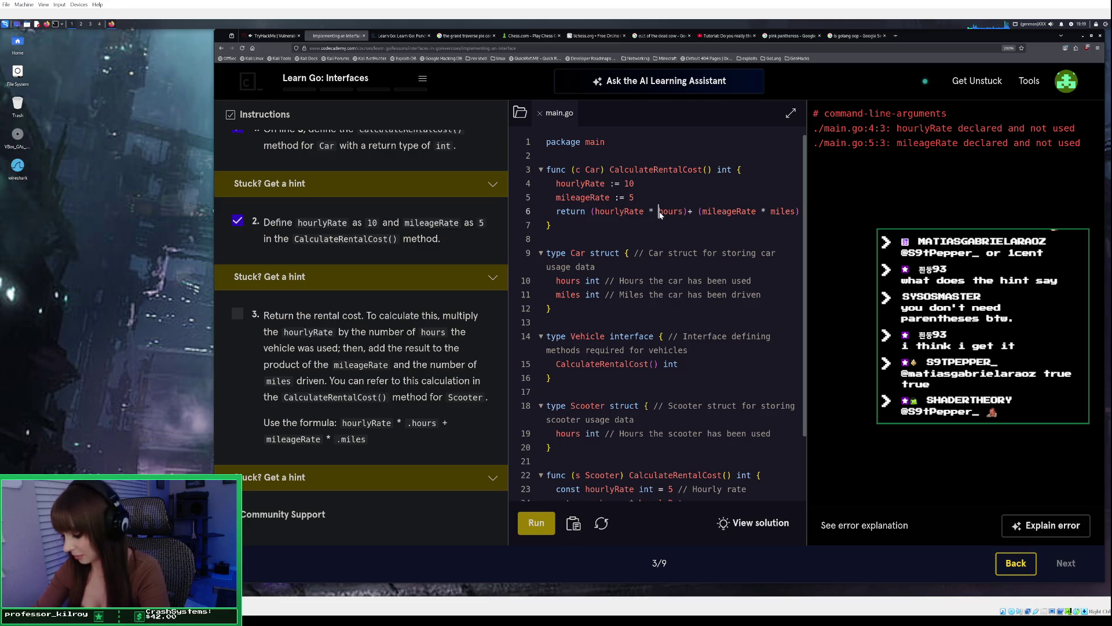
pyautogui.write('.')
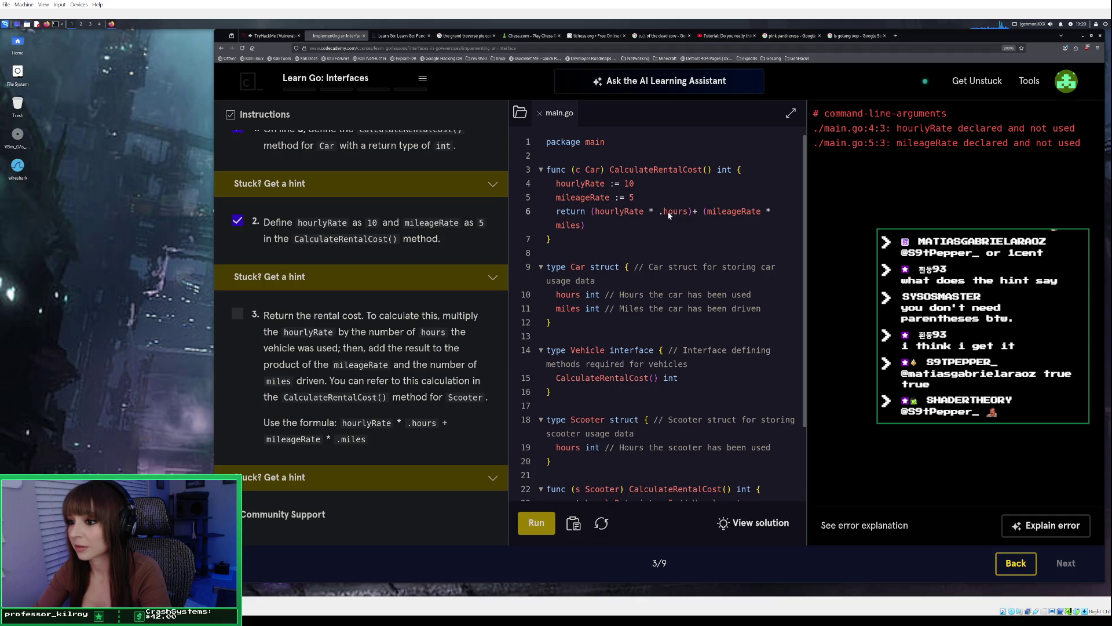
pyautogui.click(707, 214)
pyautogui.press('BackSpace')
pyautogui.click(592, 213)
pyautogui.press('BackSpace')
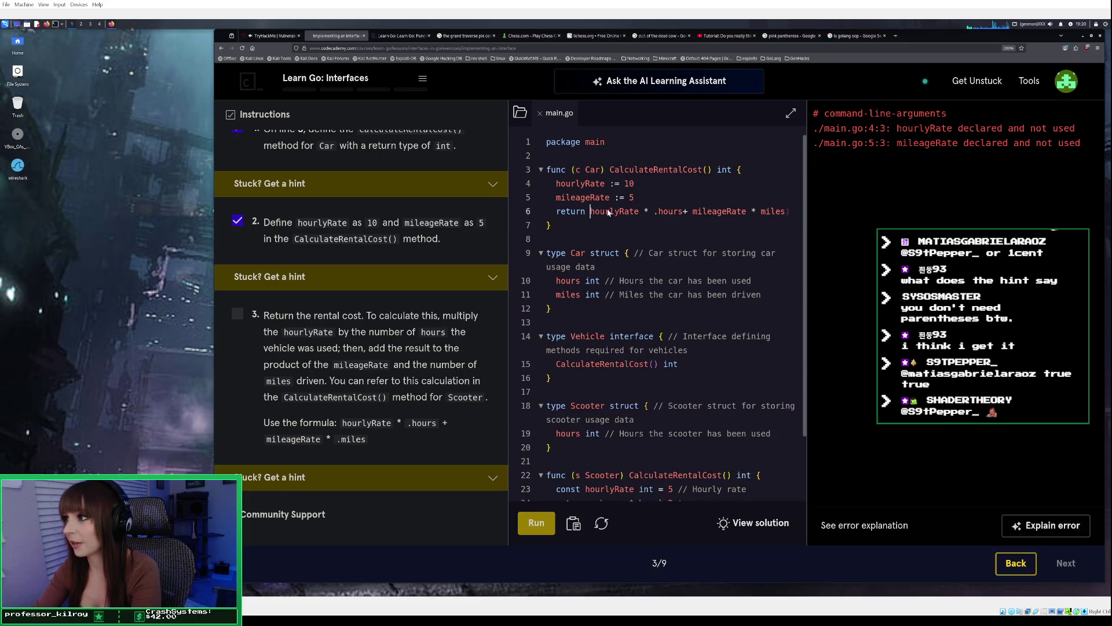
pyautogui.click(683, 214)
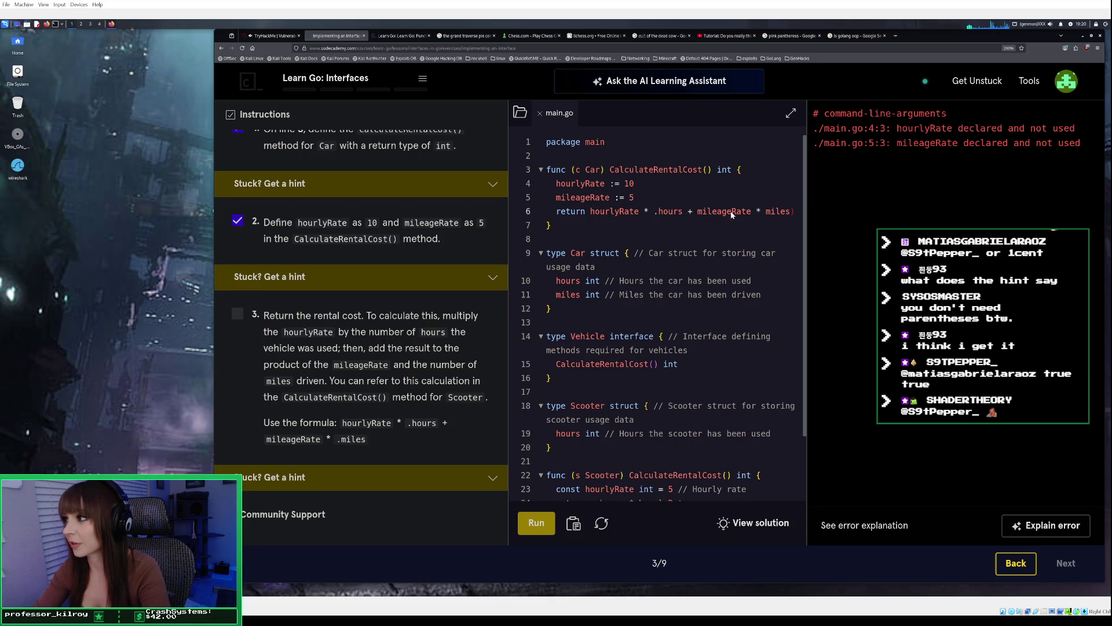
pyautogui.click(797, 212)
pyautogui.press('BackSpace')
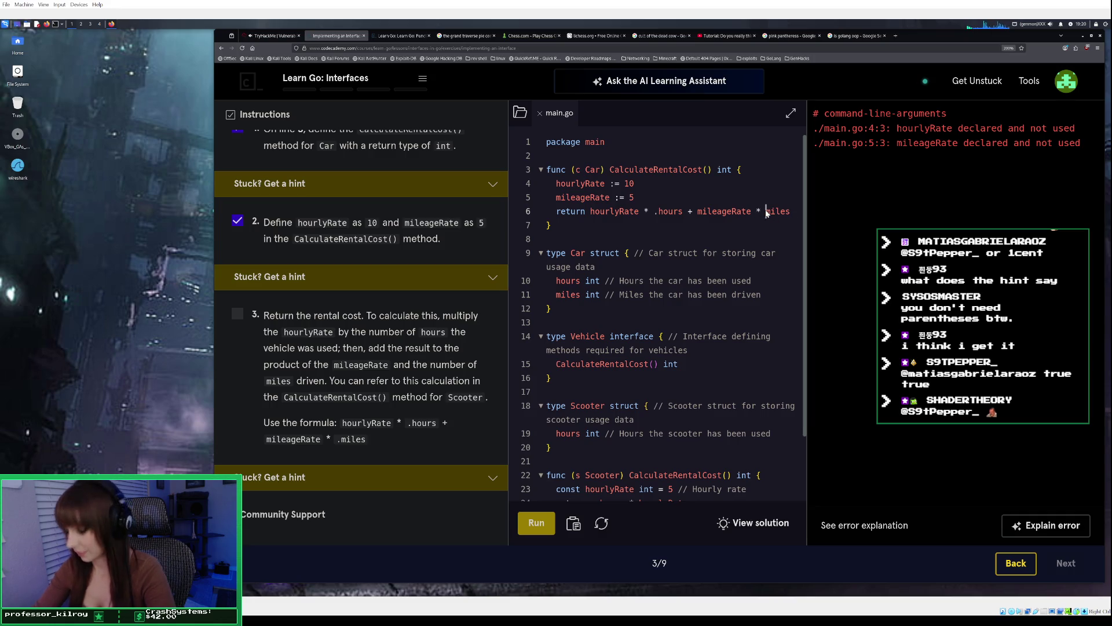
pyautogui.write('.')
pyautogui.click(543, 524)
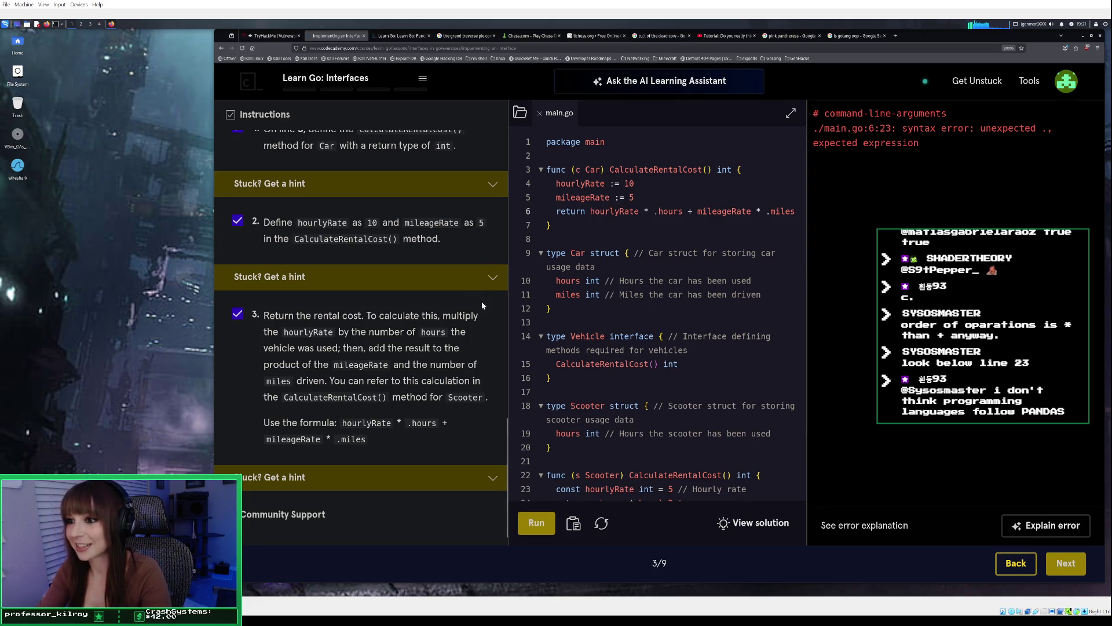
# Expand the step 3 hint explaining receiver dot notation such as c.miles
pyautogui.click(491, 477)
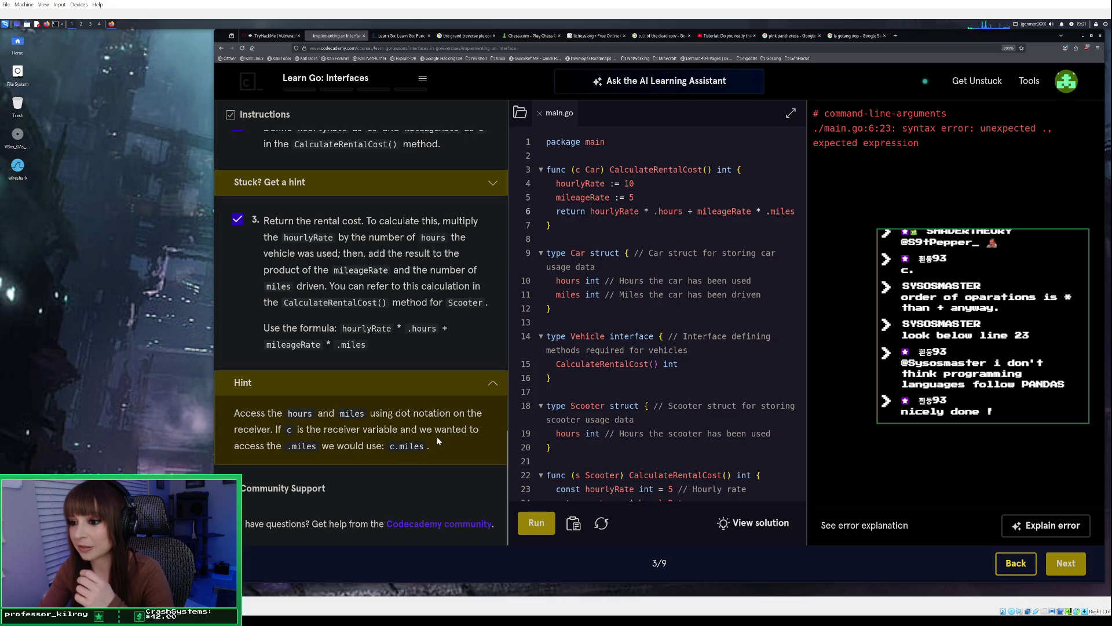
pyautogui.scroll(2, 438, 441)
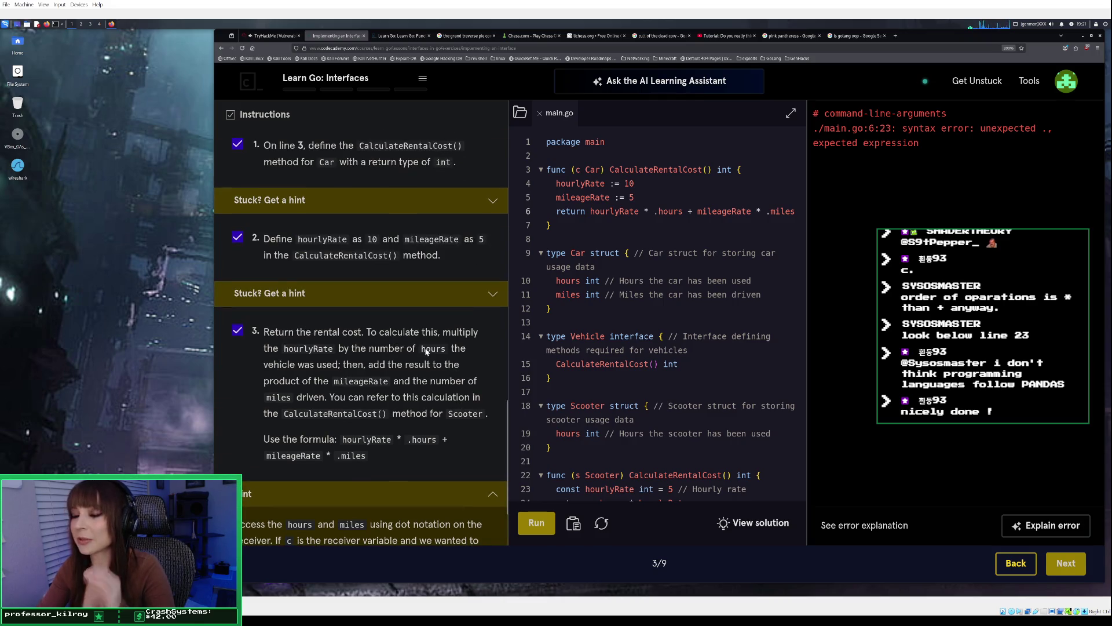
pyautogui.scroll(2, 425, 351)
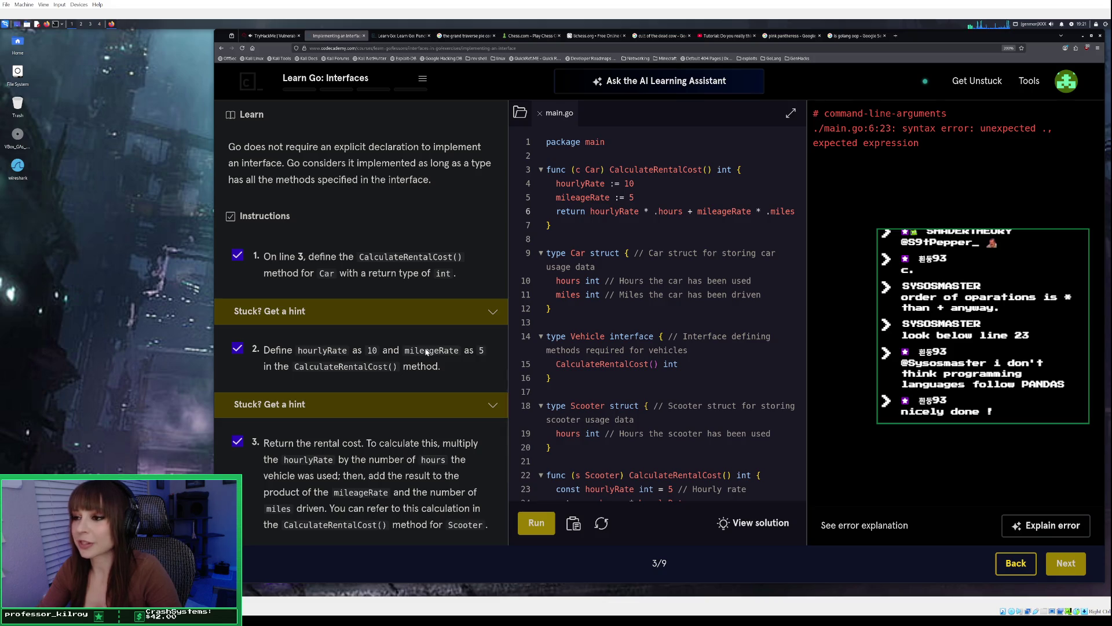
pyautogui.scroll(4, 426, 351)
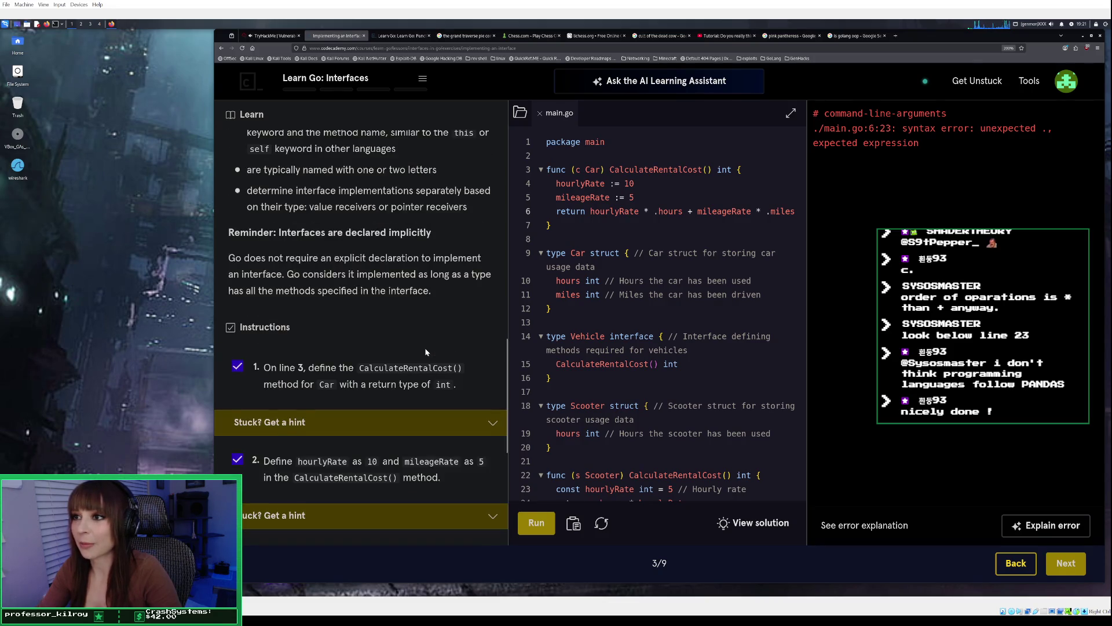
pyautogui.scroll(6, 426, 351)
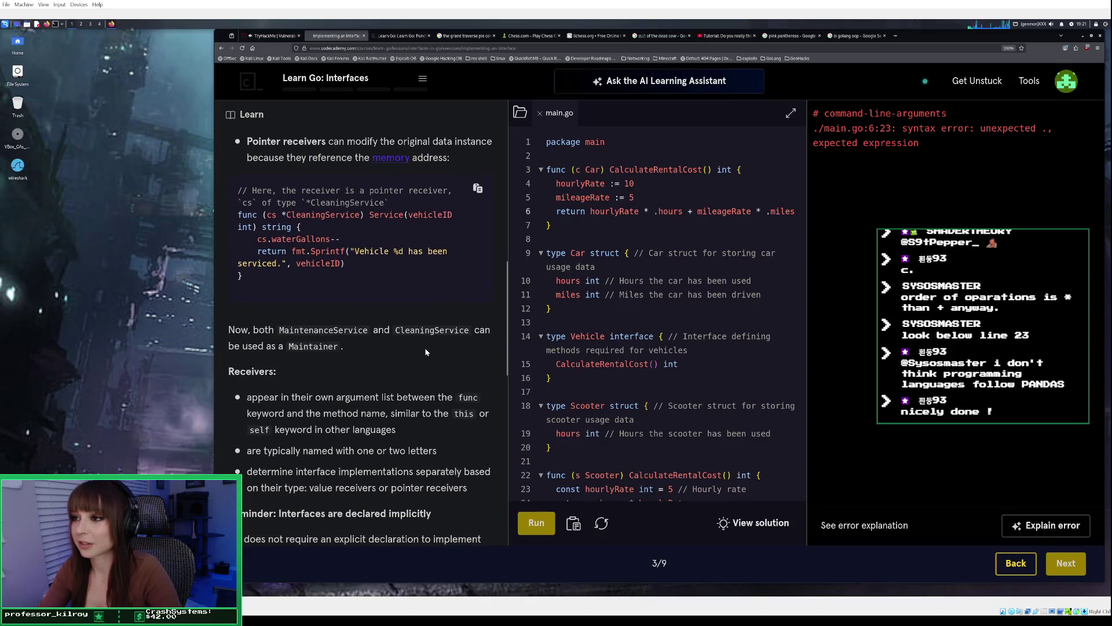
pyautogui.scroll(7, 426, 351)
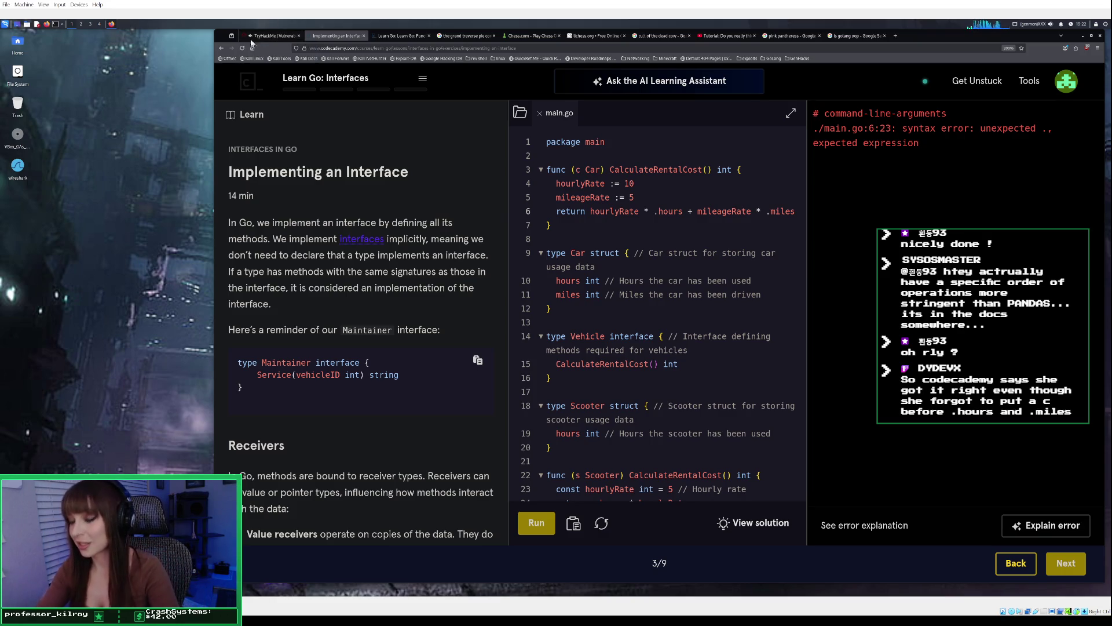
pyautogui.scroll(-5, 385, 373)
pyautogui.scroll(-10, 386, 374)
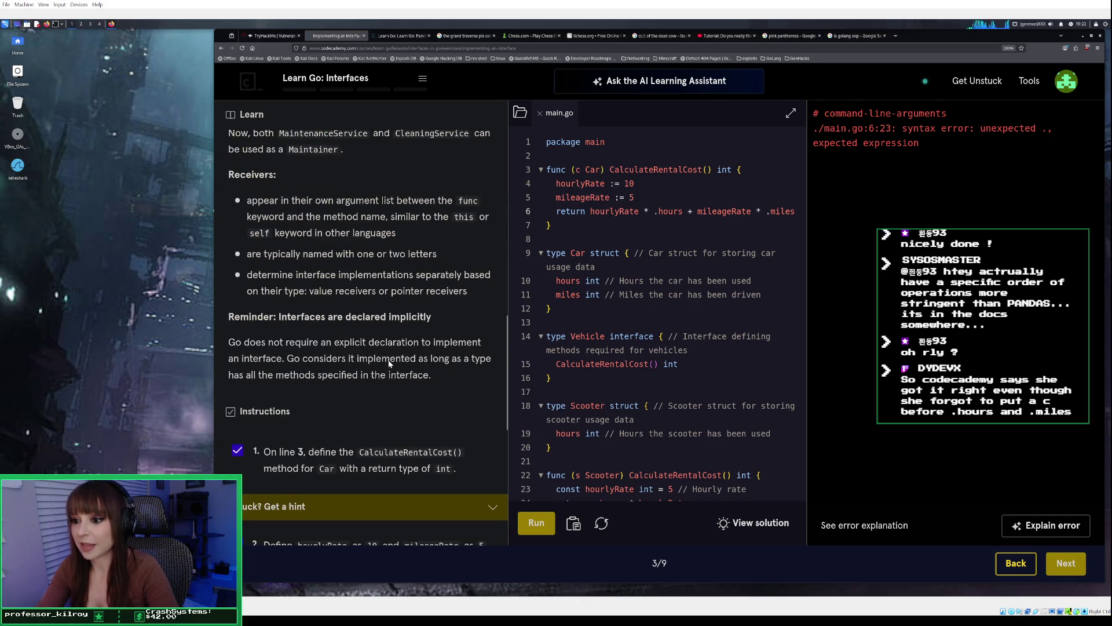
pyautogui.scroll(-5, 388, 362)
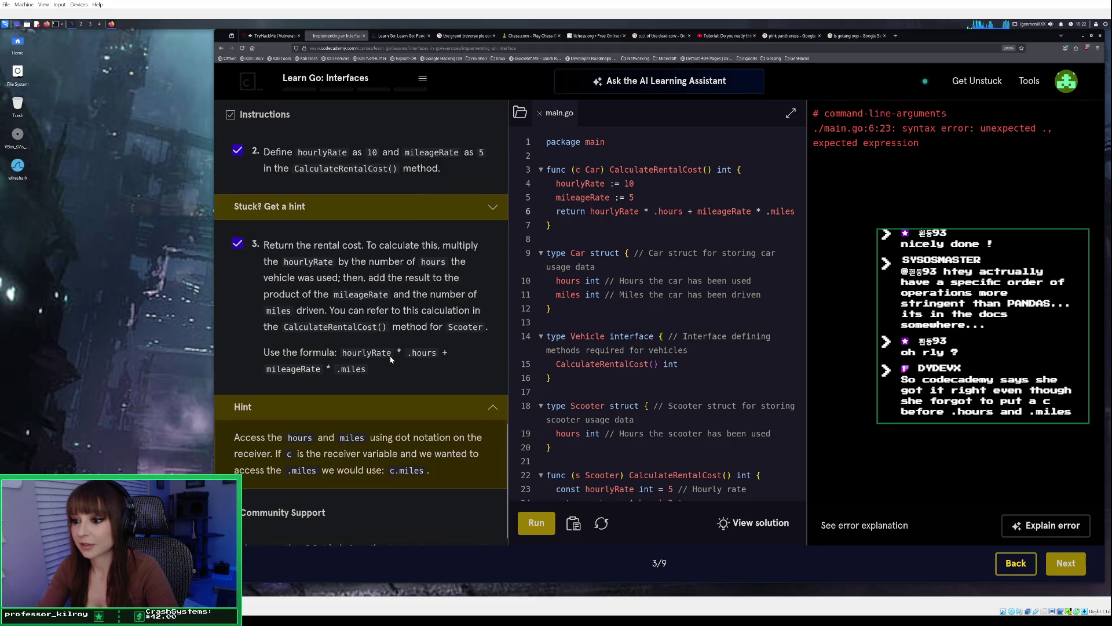
pyautogui.scroll(-1, 390, 359)
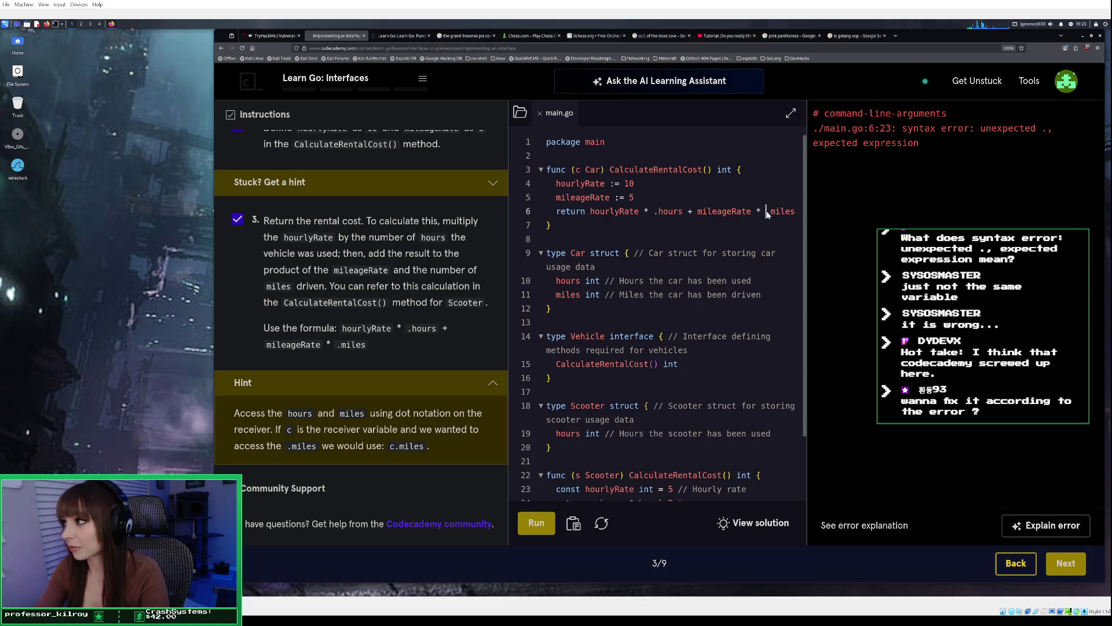
# Prefix hours and miles with c on line 6, making c.hours and c.miles, and rerun
pyautogui.write('c')
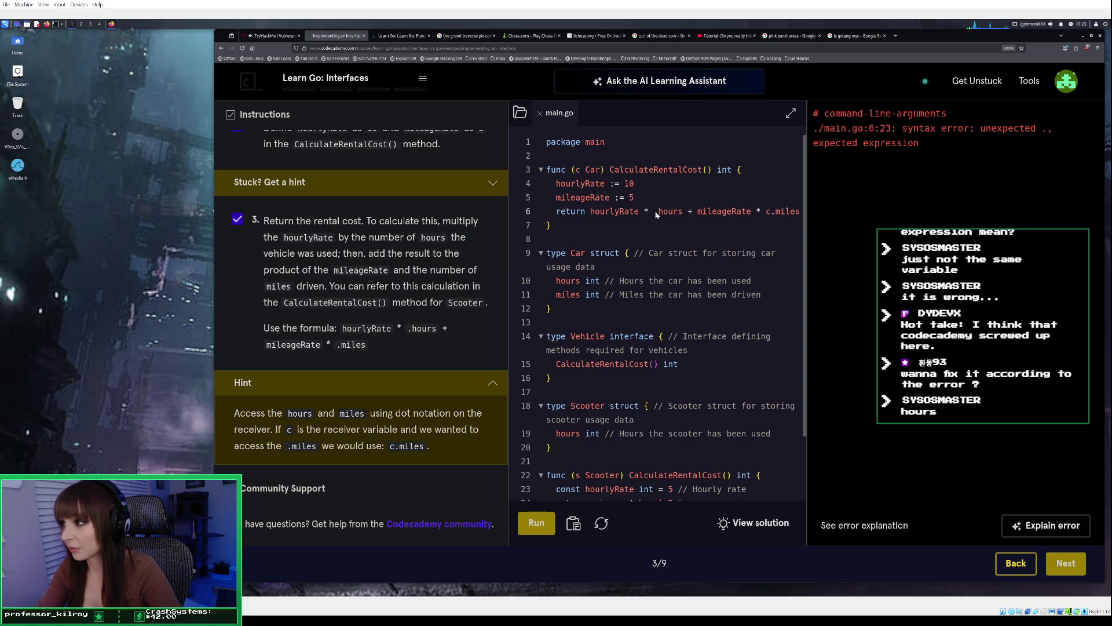
pyautogui.write('c')
pyautogui.click(538, 534)
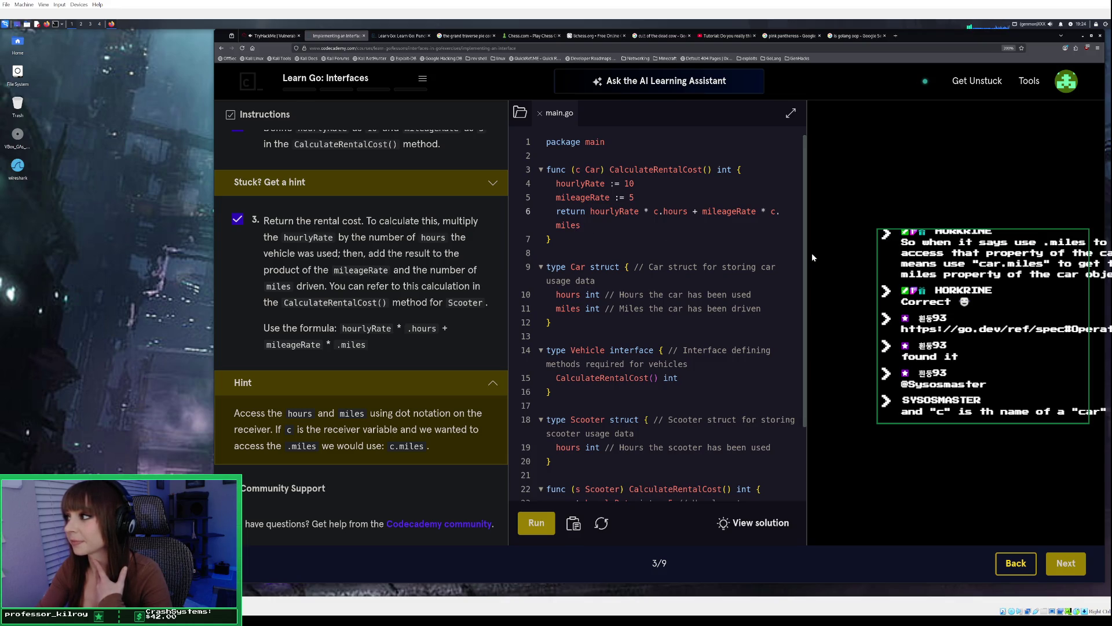
# Leave the Car method code and switch to the 'is golang oop' Google search results
pyautogui.moveTo(782, 216); pyautogui.dragTo(794, 237)
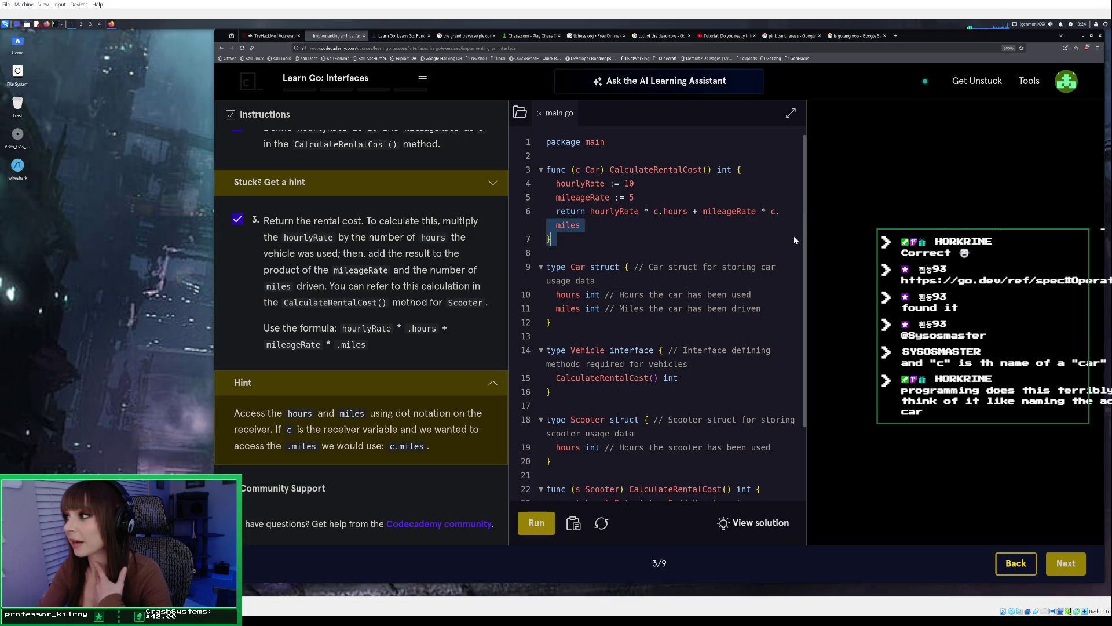
pyautogui.click(794, 236)
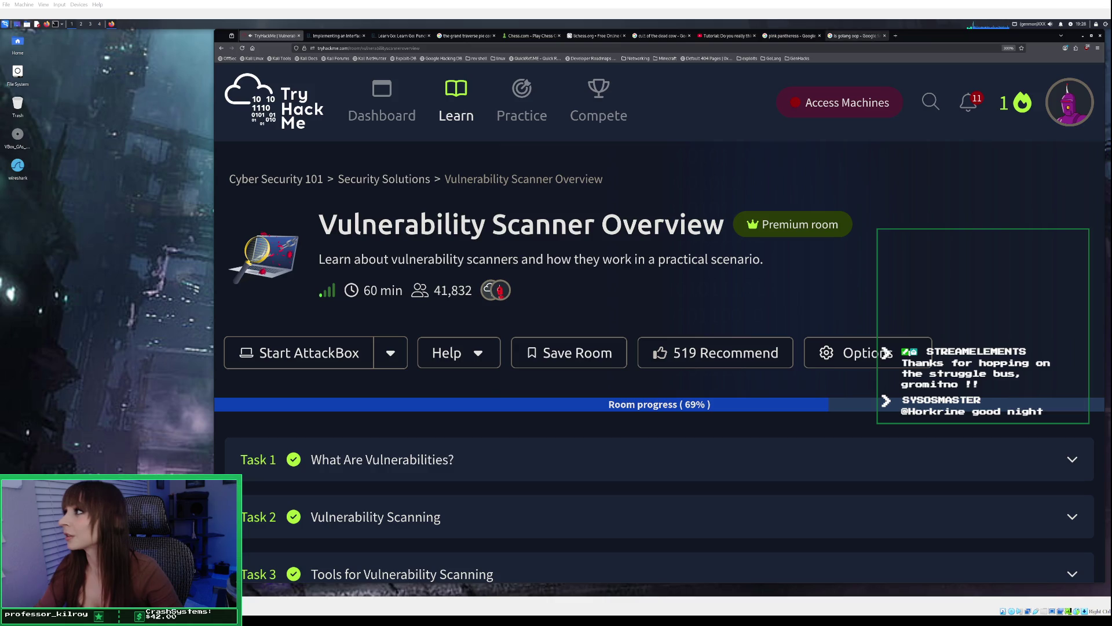
pyautogui.click(852, 36)
# Run a new Google search for 'guilloche'
pyautogui.click(818, 47)
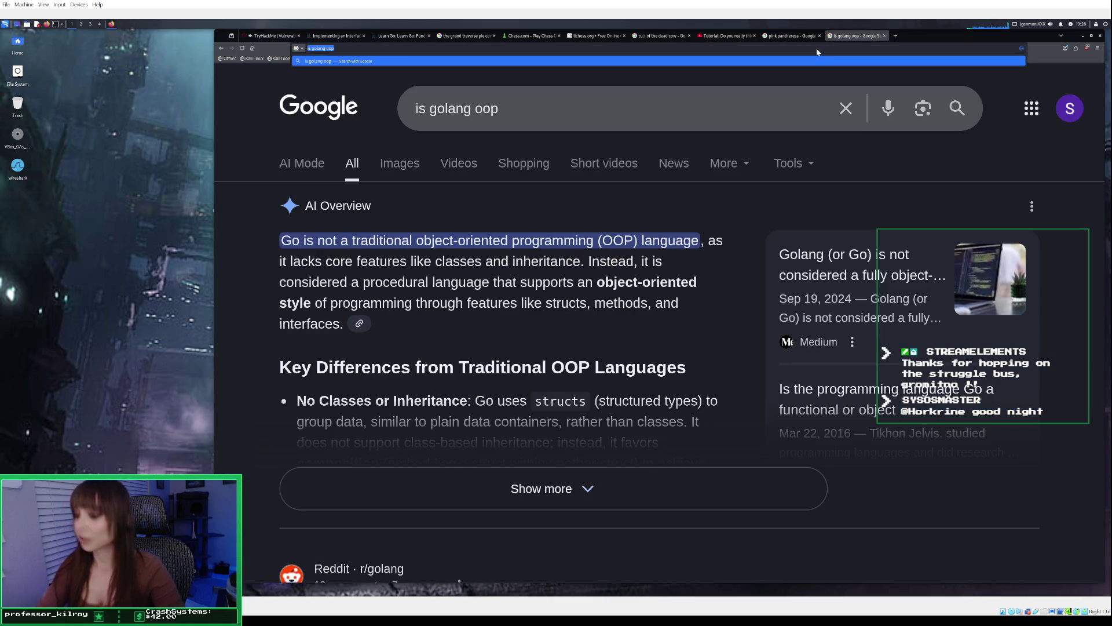
pyautogui.write('guill')
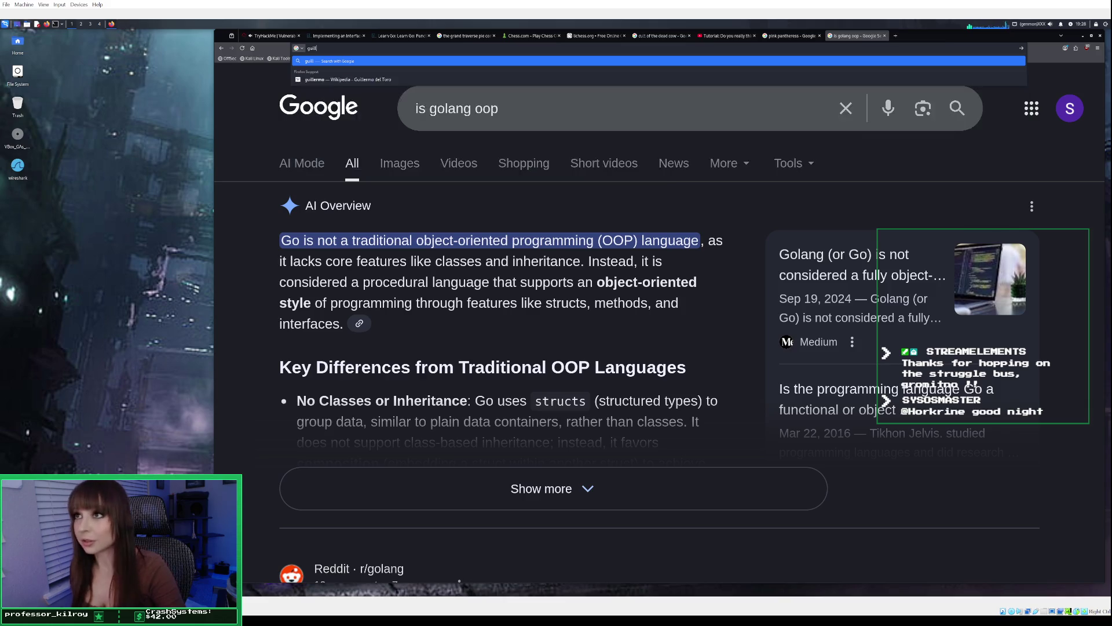
pyautogui.write('oche')
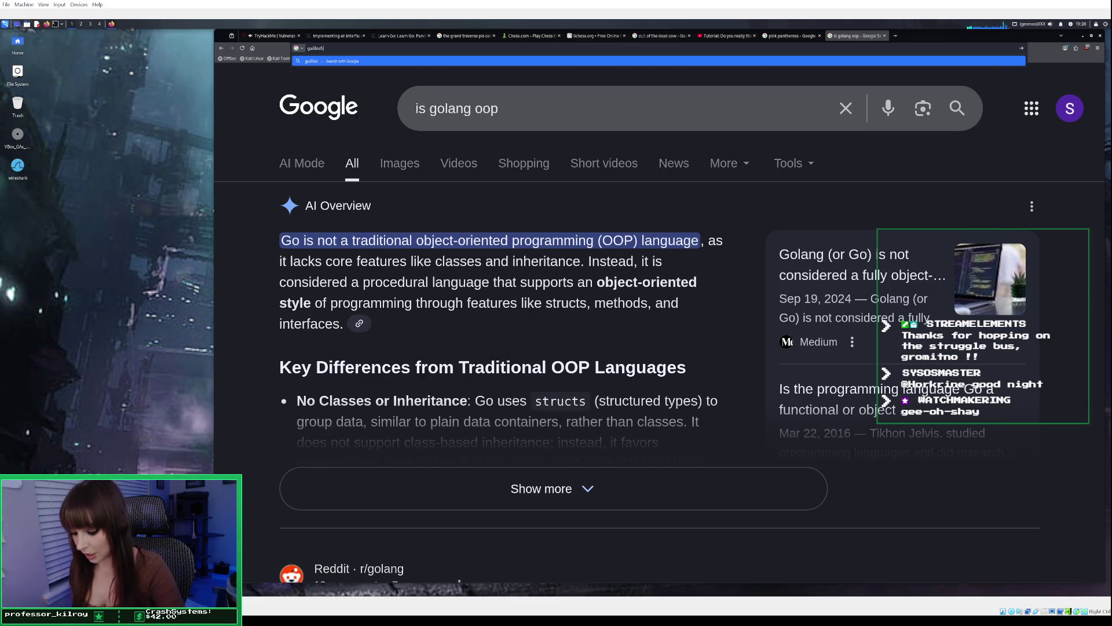
pyautogui.press('Return')
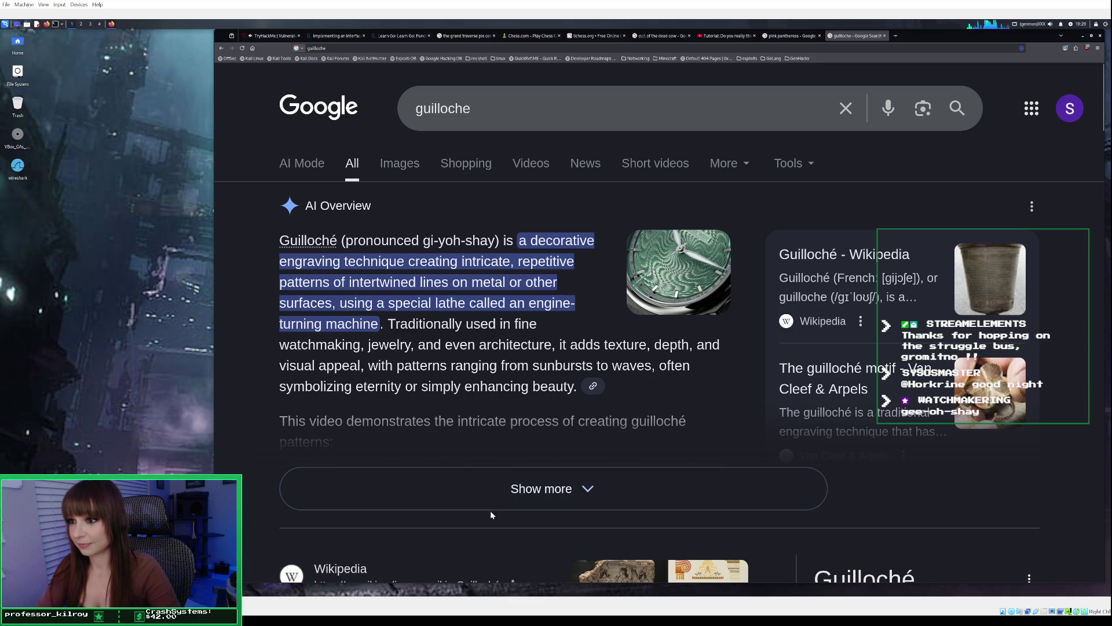
# Expand the guilloche AI Overview and read through its description and video
pyautogui.click(492, 492)
pyautogui.scroll(-1, 511, 445)
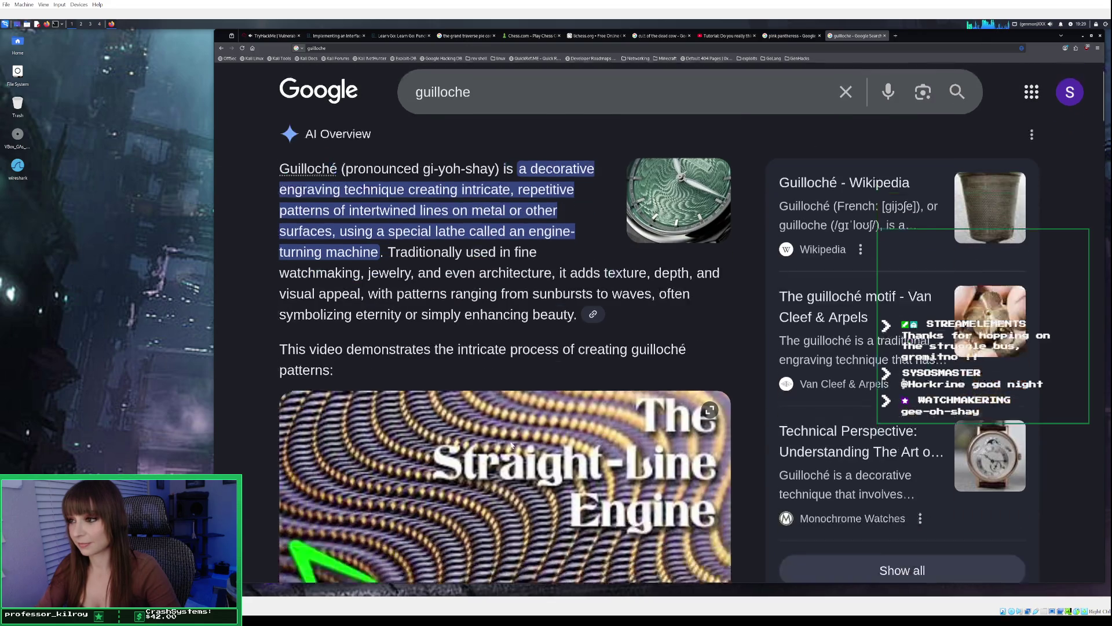
pyautogui.scroll(-4, 513, 445)
pyautogui.scroll(3, 509, 442)
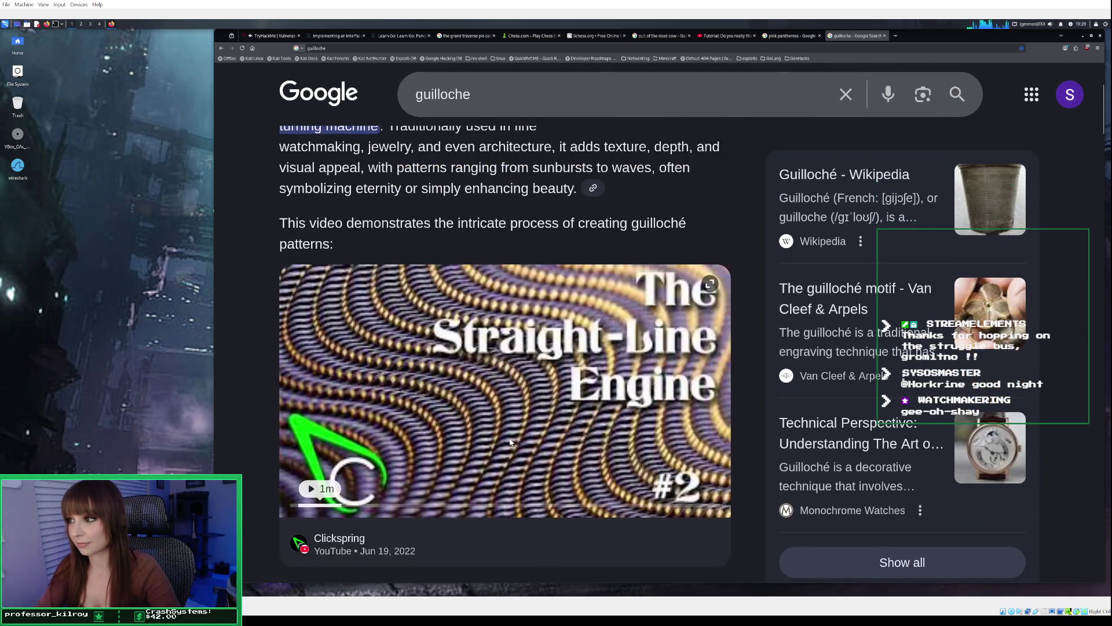
pyautogui.scroll(-2, 510, 441)
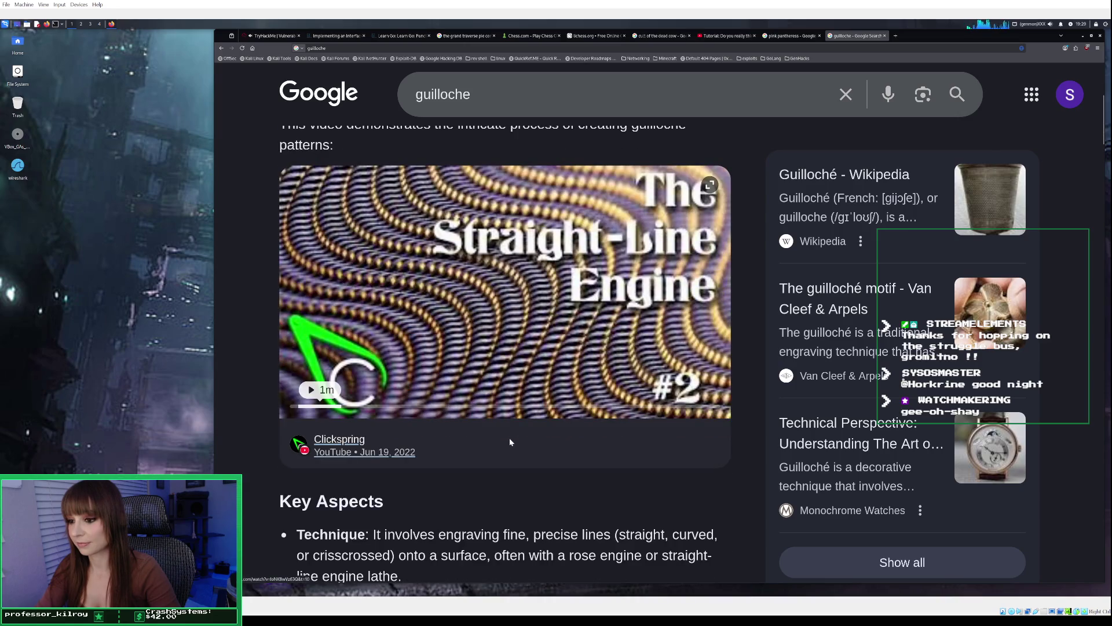
pyautogui.scroll(-3, 510, 441)
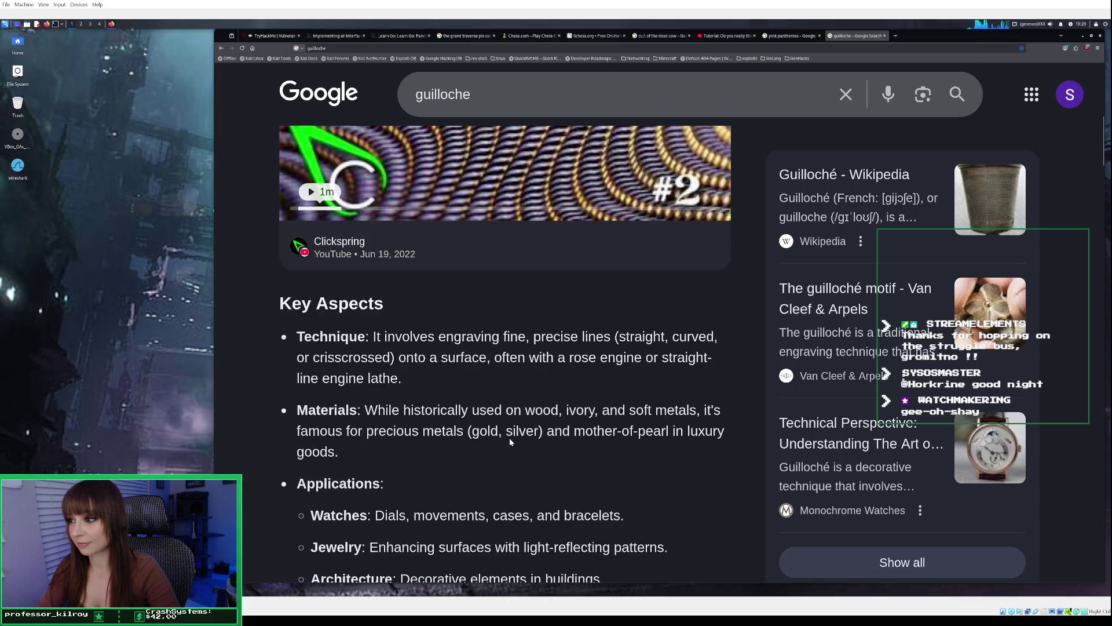
pyautogui.scroll(5, 537, 289)
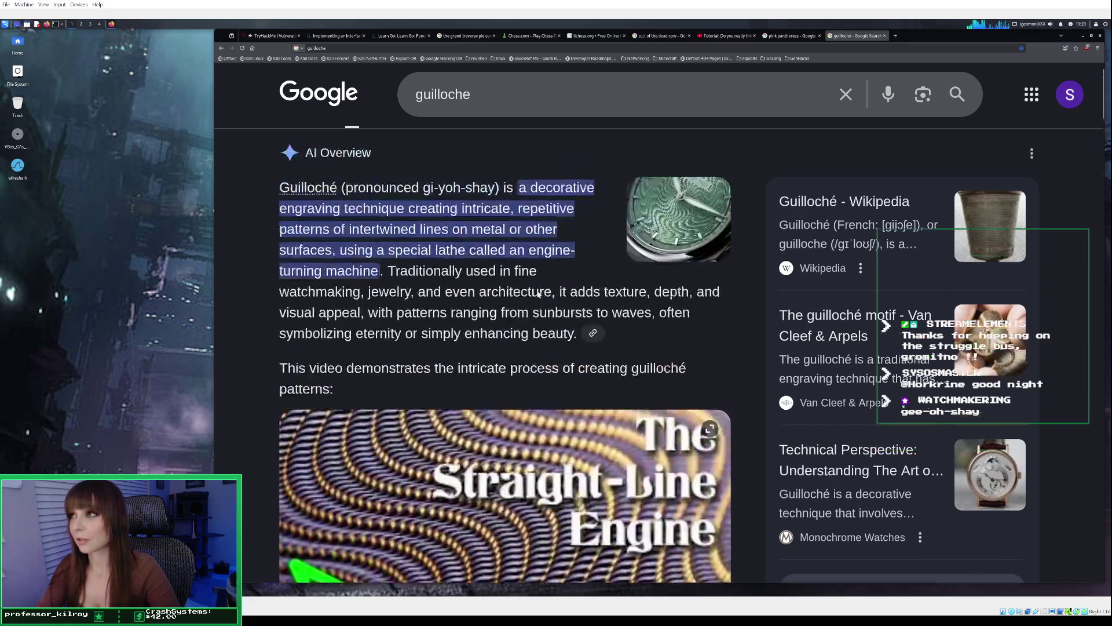
pyautogui.scroll(1, 537, 293)
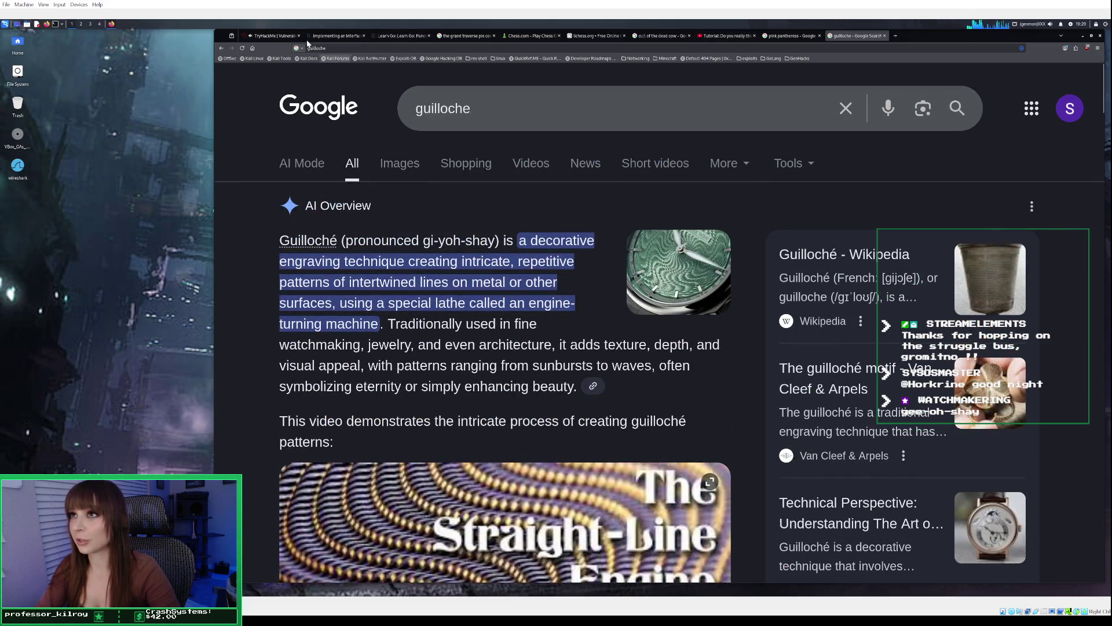
# Return to the TryHackMe room and bring Task 5's OpenVAS docker installation steps into view
pyautogui.click(267, 34)
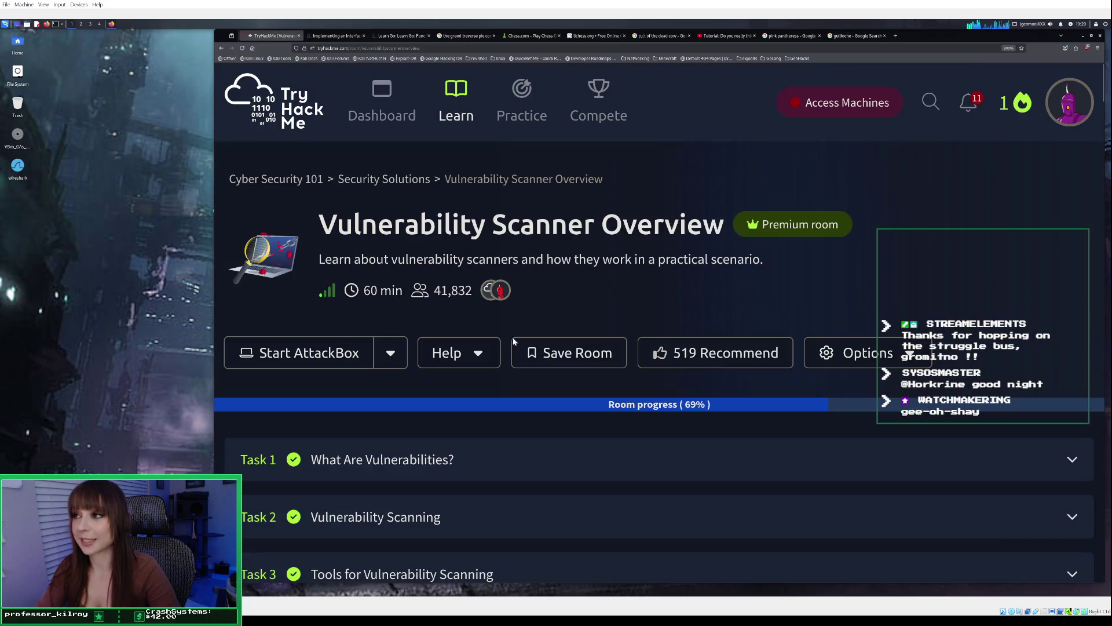
pyautogui.scroll(-5, 556, 538)
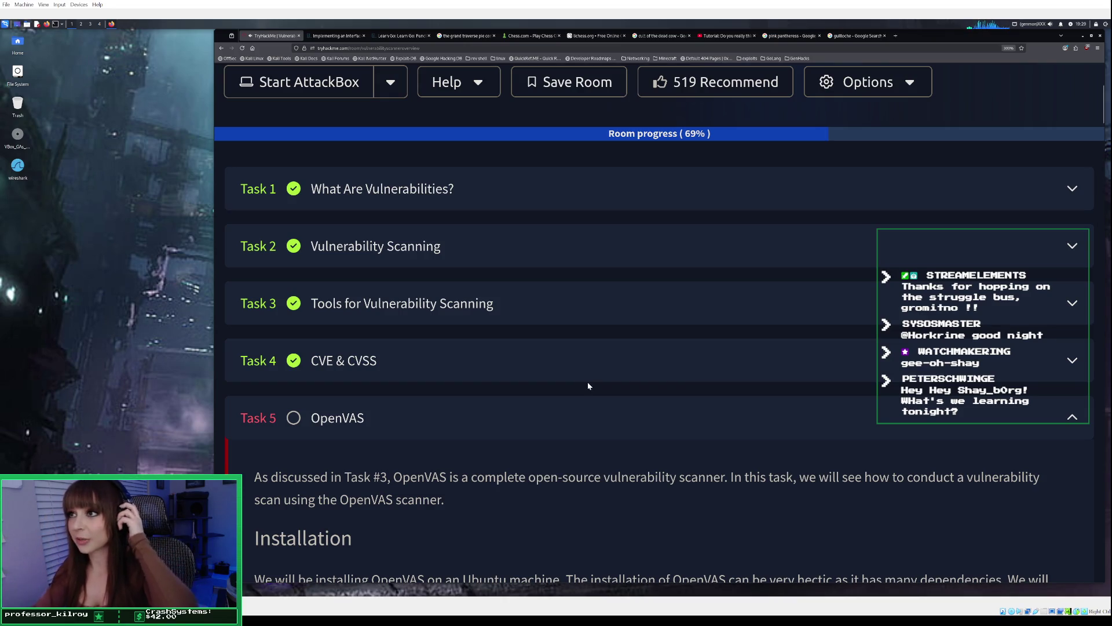
pyautogui.scroll(3, 600, 357)
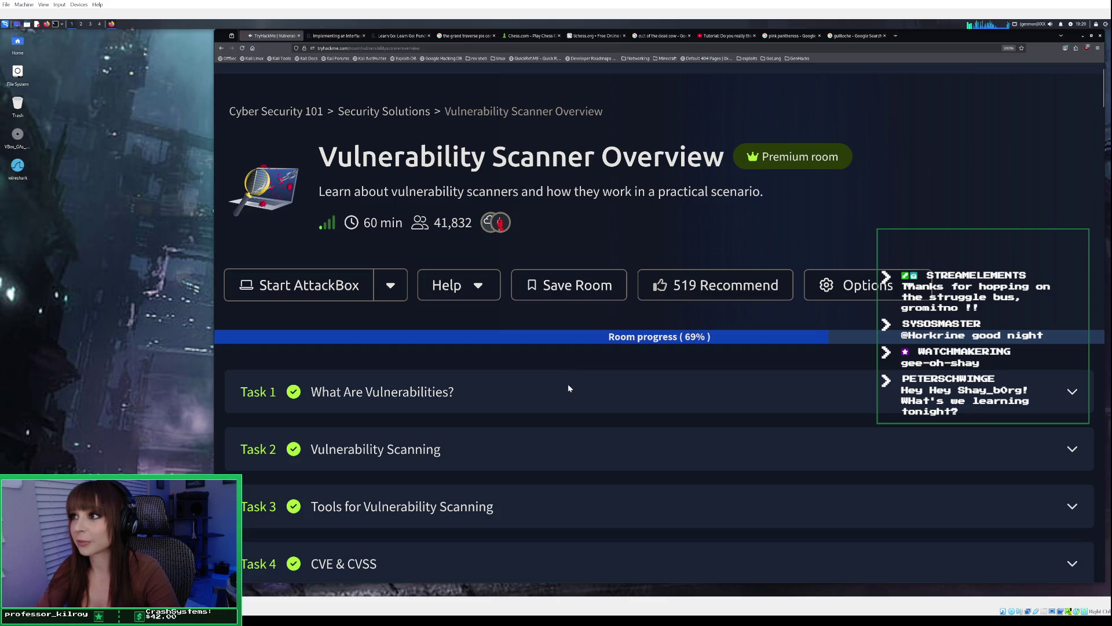
pyautogui.scroll(-3, 568, 390)
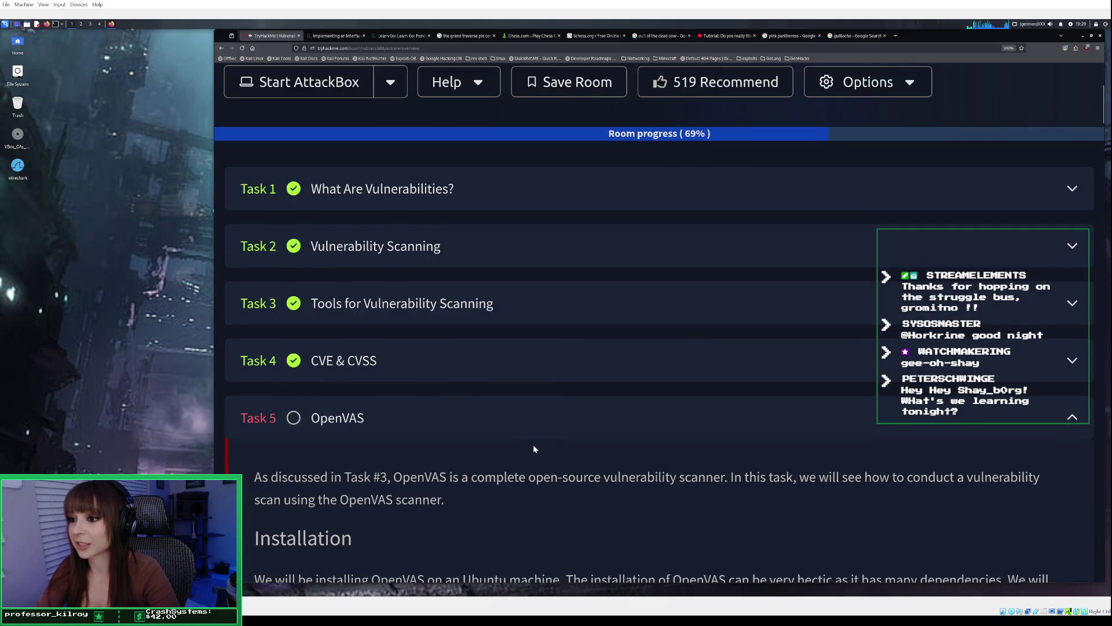
pyautogui.scroll(-3, 531, 441)
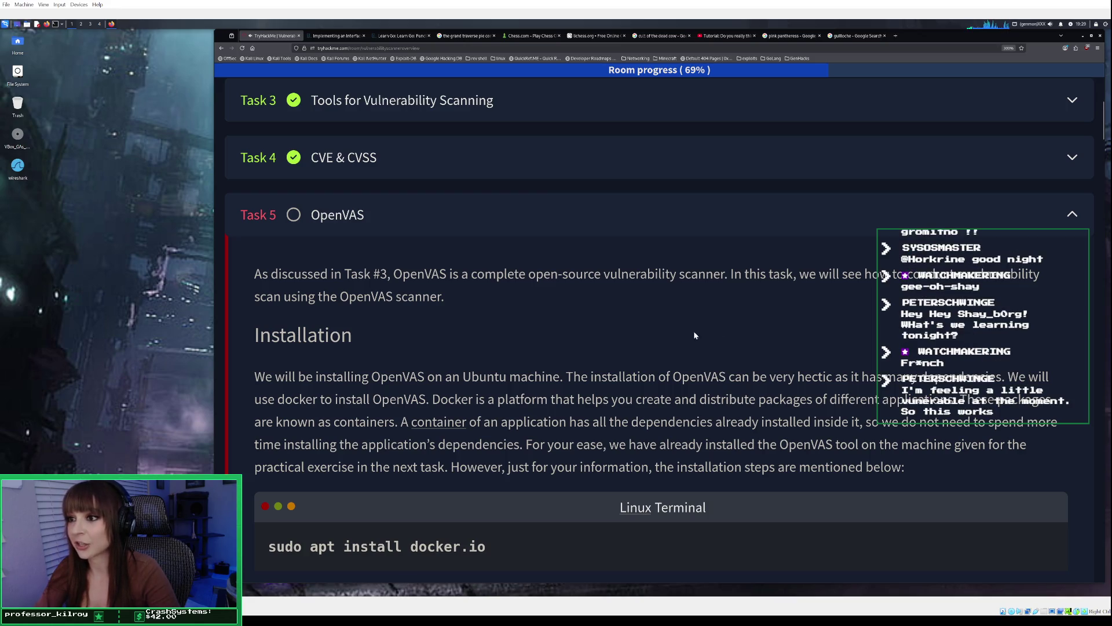
pyautogui.scroll(-1, 689, 336)
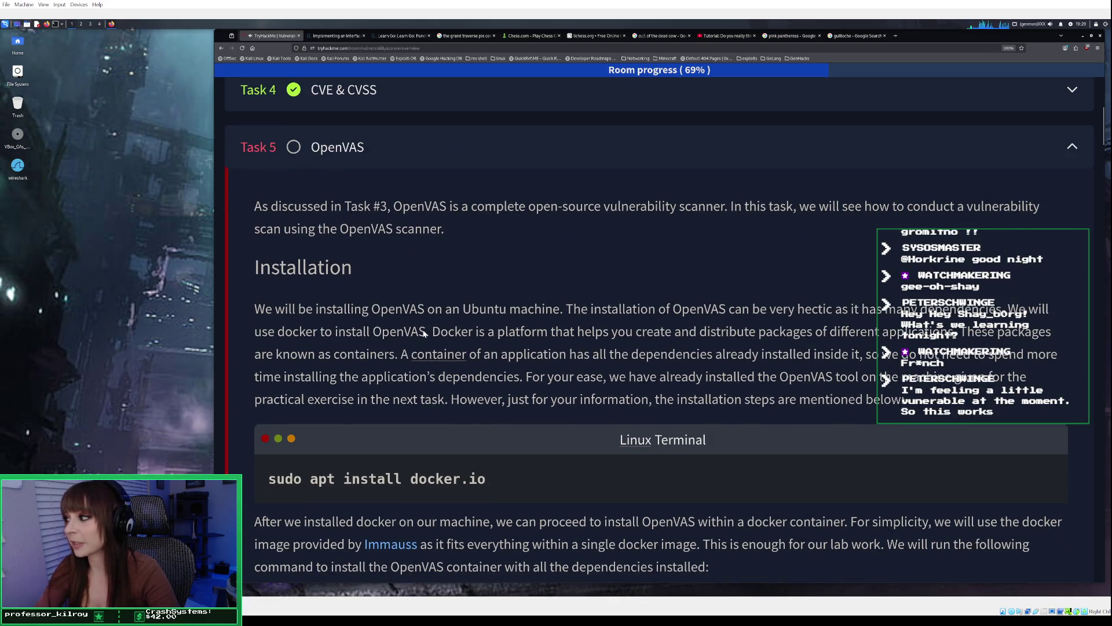
pyautogui.scroll(-1, 424, 332)
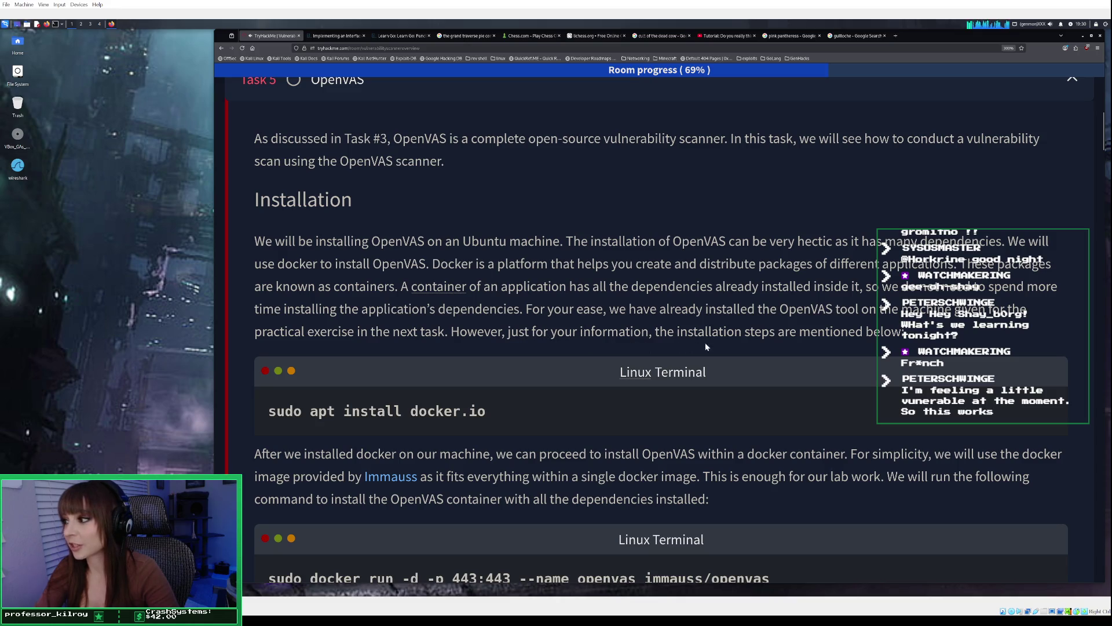
# Scroll the Task 5 walkthrough to the command sudo docker run -d -p 443:443 --name openvas immauss/openvas
pyautogui.scroll(-3, 775, 340)
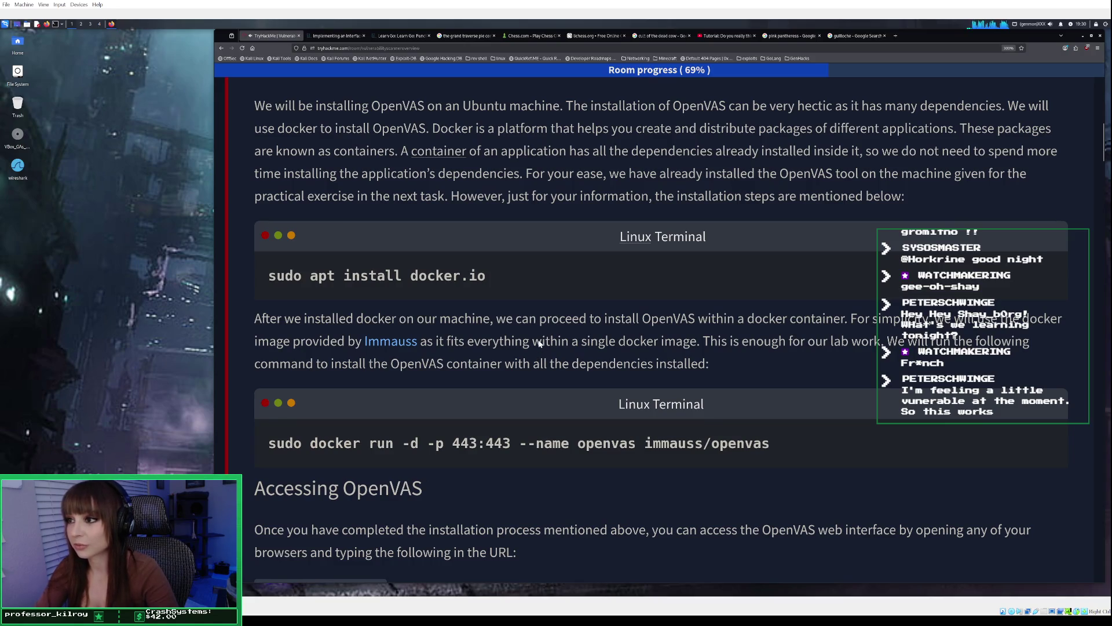
pyautogui.scroll(-2, 539, 342)
pyautogui.scroll(-2, 539, 344)
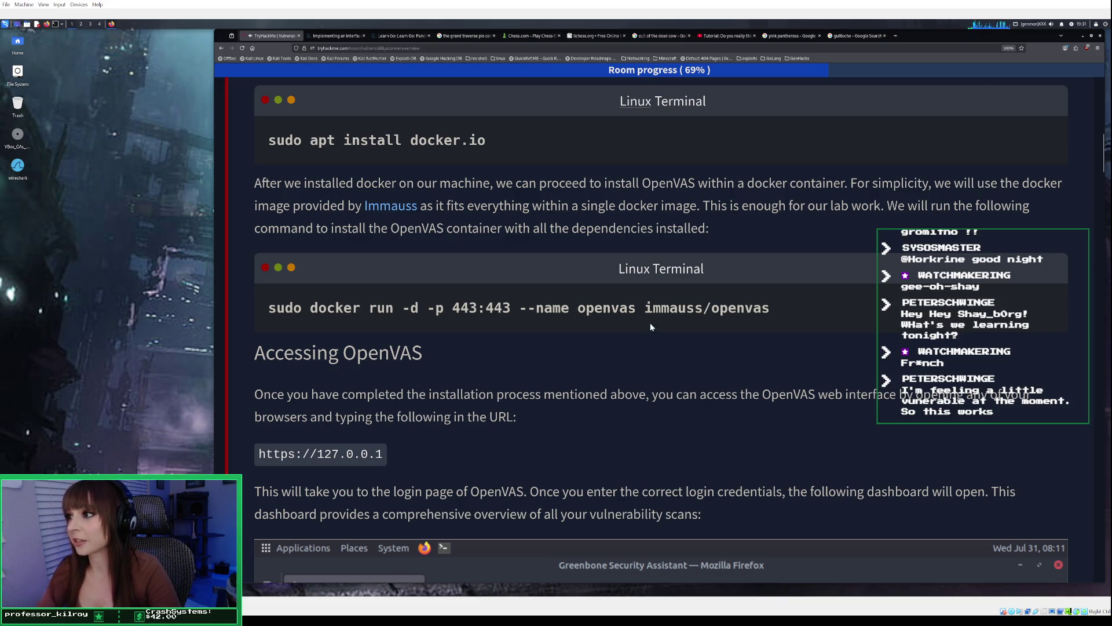
pyautogui.scroll(-2, 596, 322)
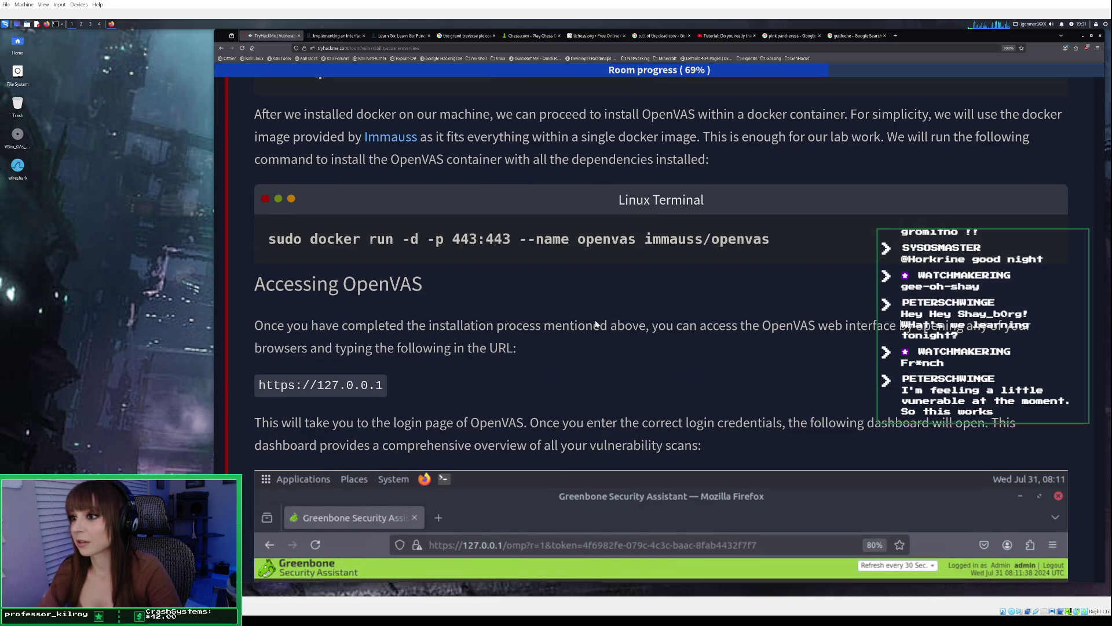
pyautogui.scroll(-2, 596, 323)
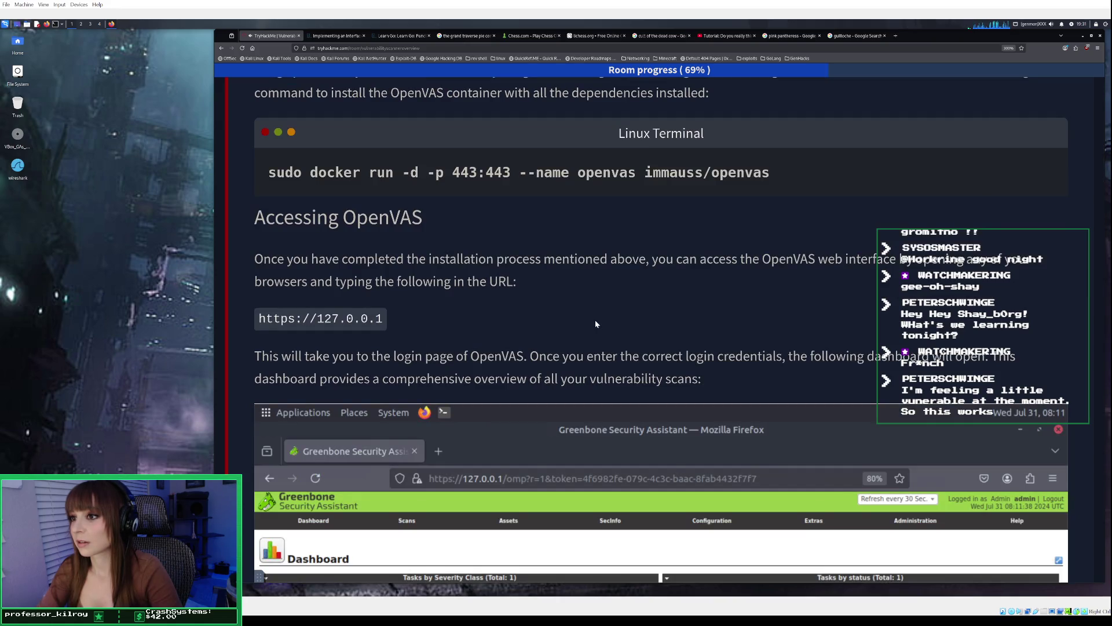
pyautogui.scroll(10, 943, 211)
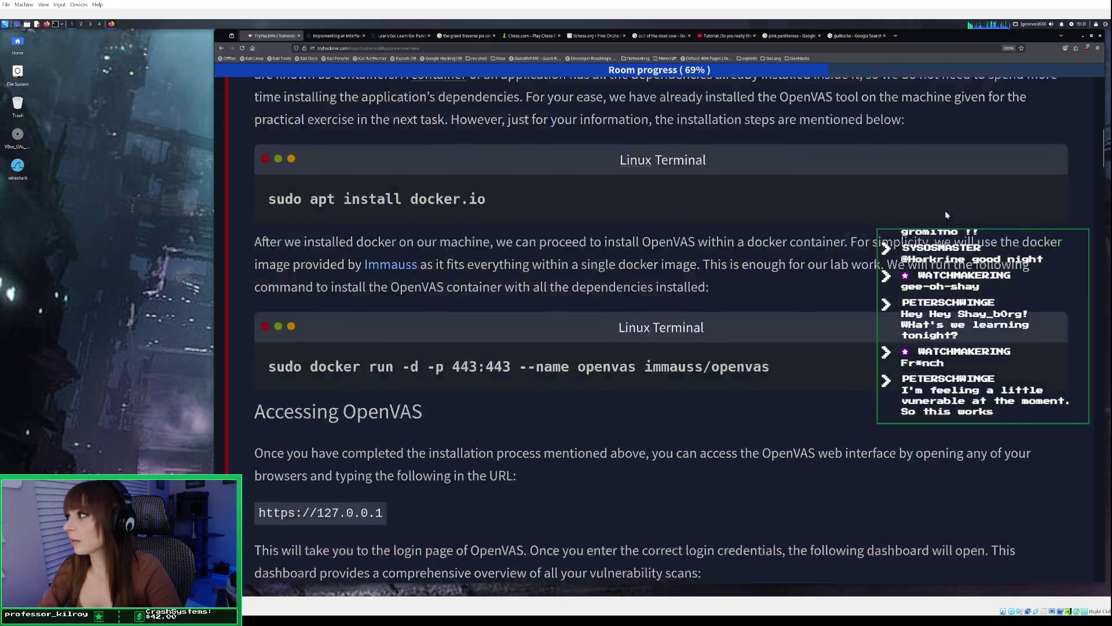
pyautogui.scroll(4, 944, 210)
pyautogui.scroll(-14, 944, 210)
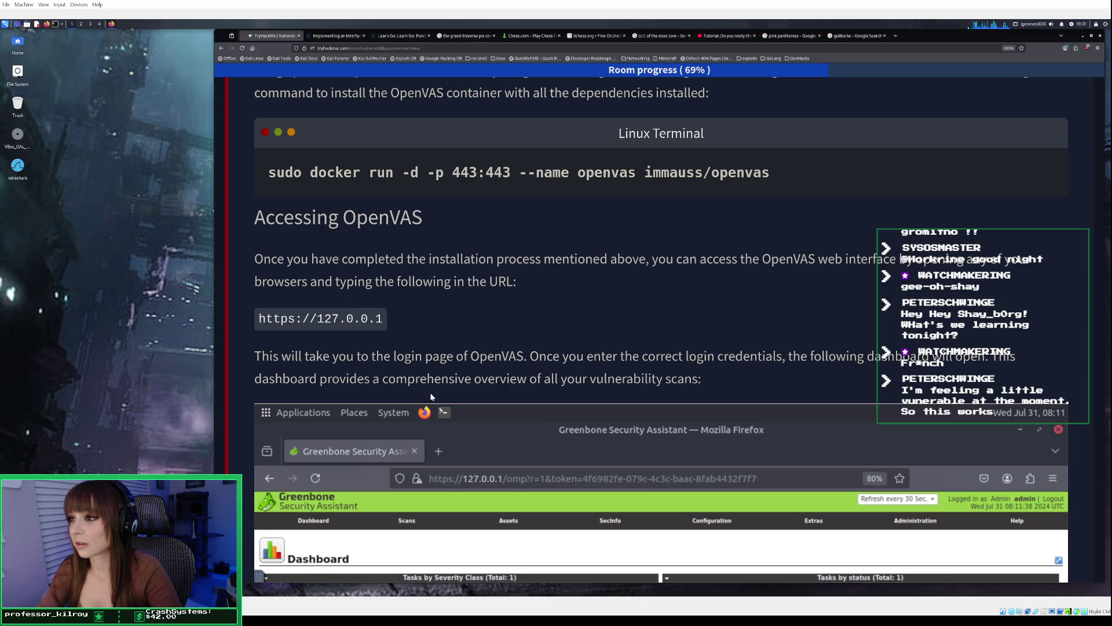
pyautogui.scroll(-3, 459, 378)
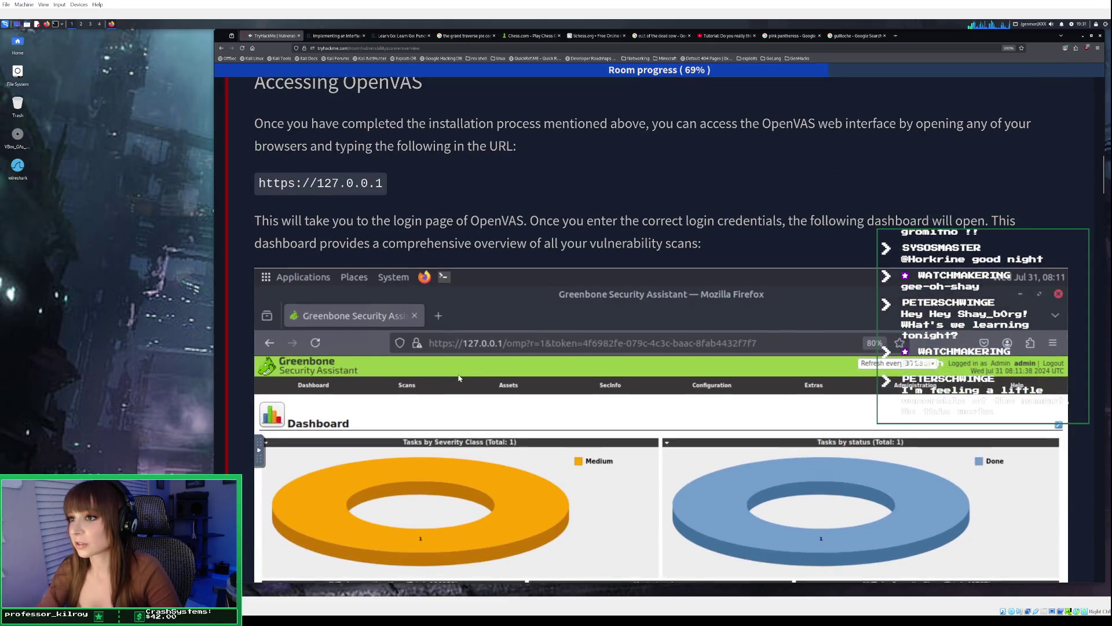
pyautogui.scroll(-1, 549, 368)
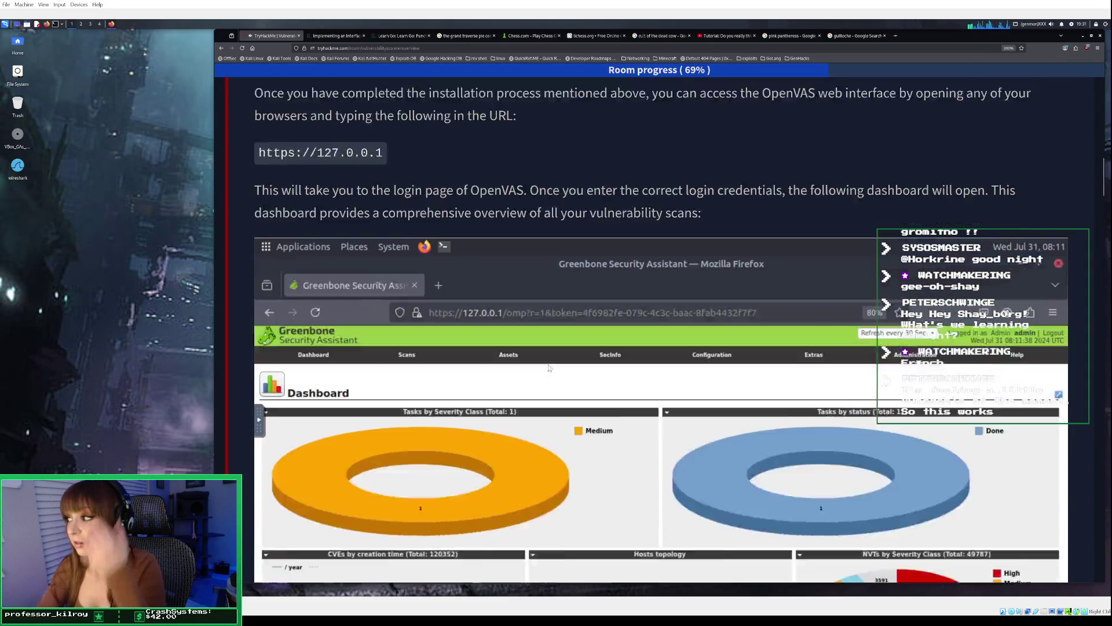
pyautogui.scroll(-10, 549, 368)
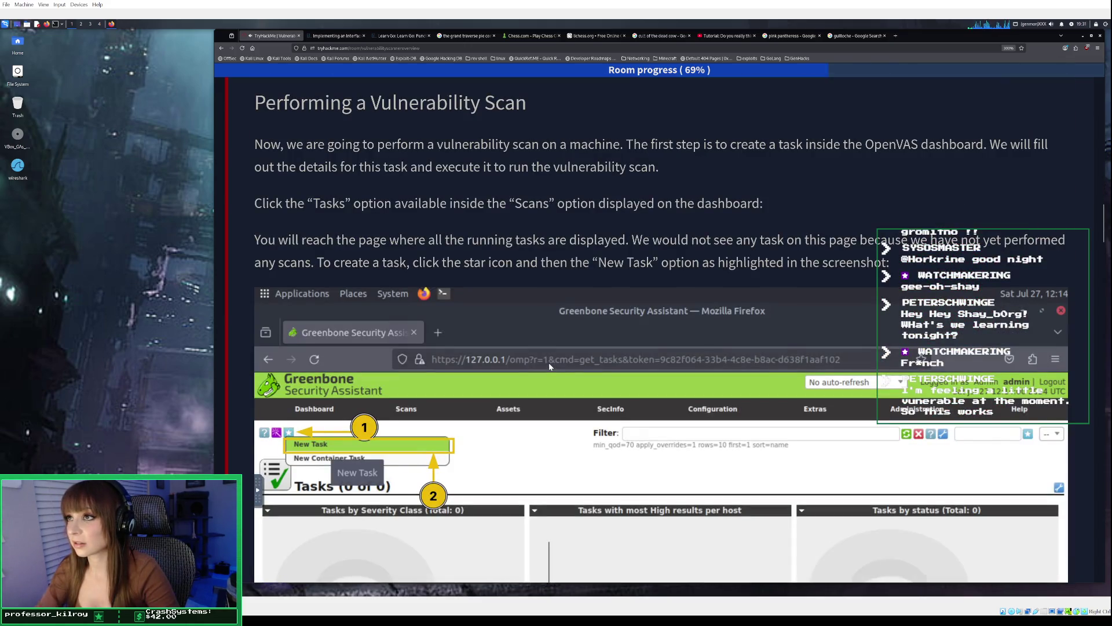
pyautogui.scroll(-15, 550, 365)
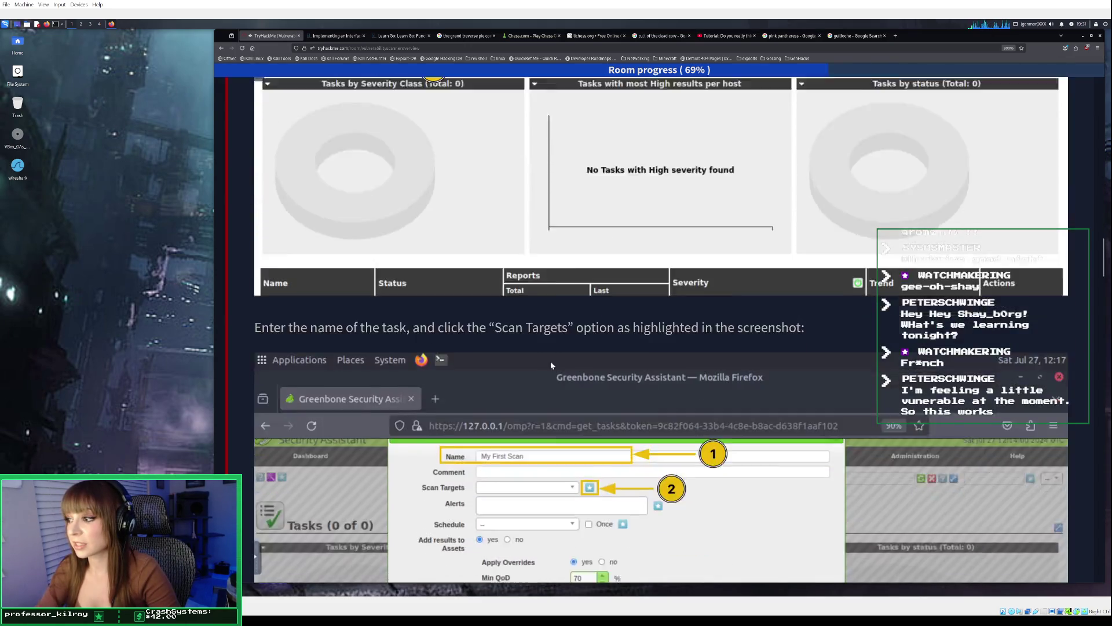
pyautogui.scroll(-20, 551, 364)
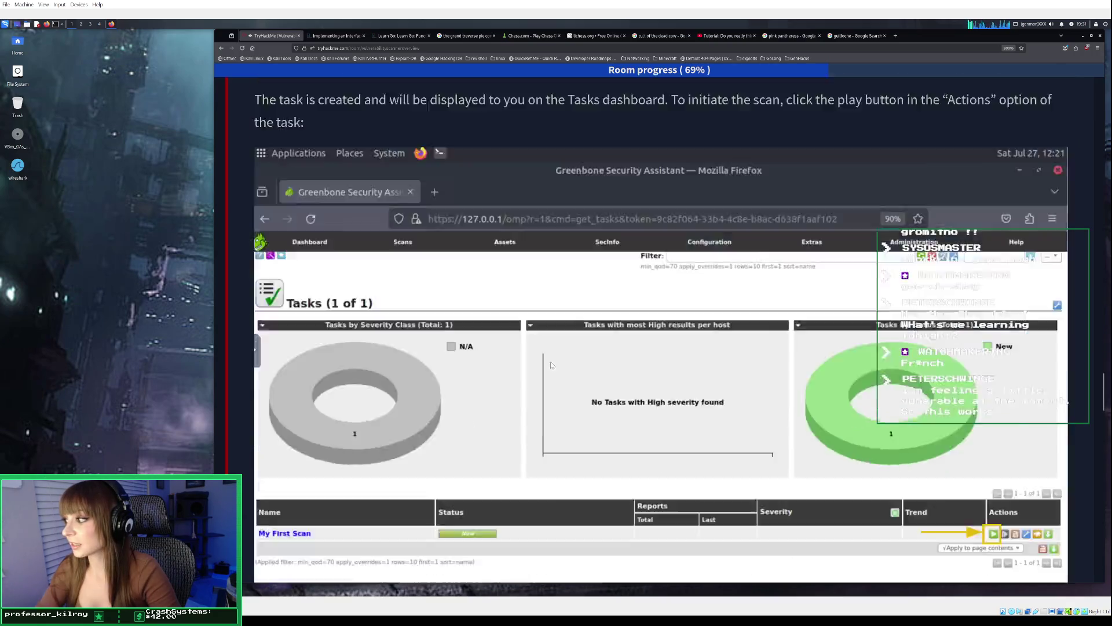
pyautogui.scroll(-12, 551, 364)
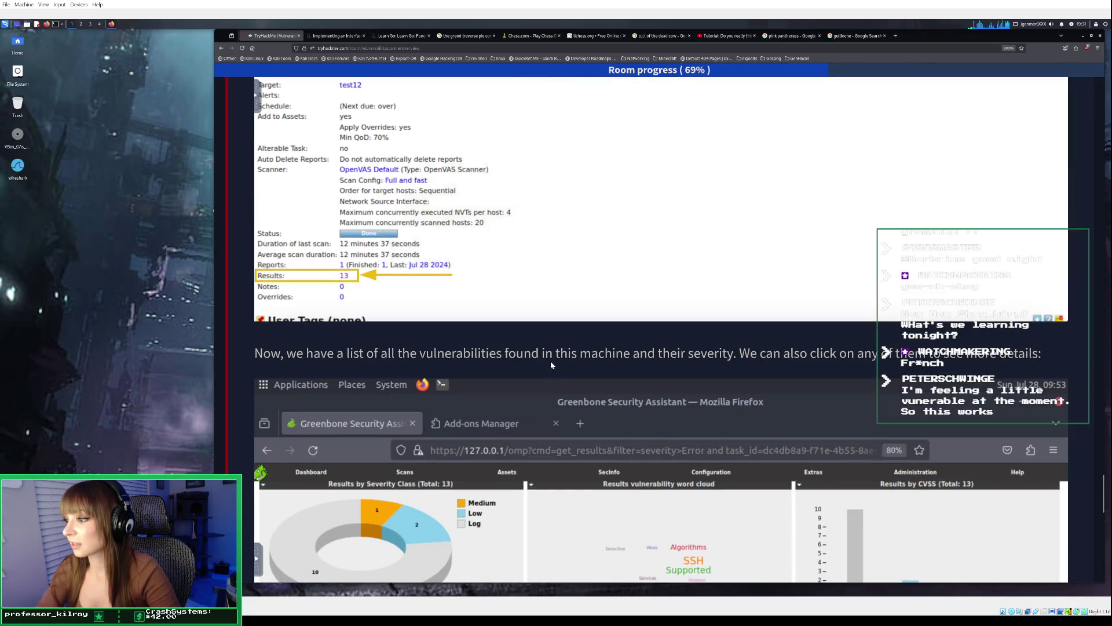
pyautogui.scroll(-3, 551, 364)
pyautogui.scroll(-5, 551, 365)
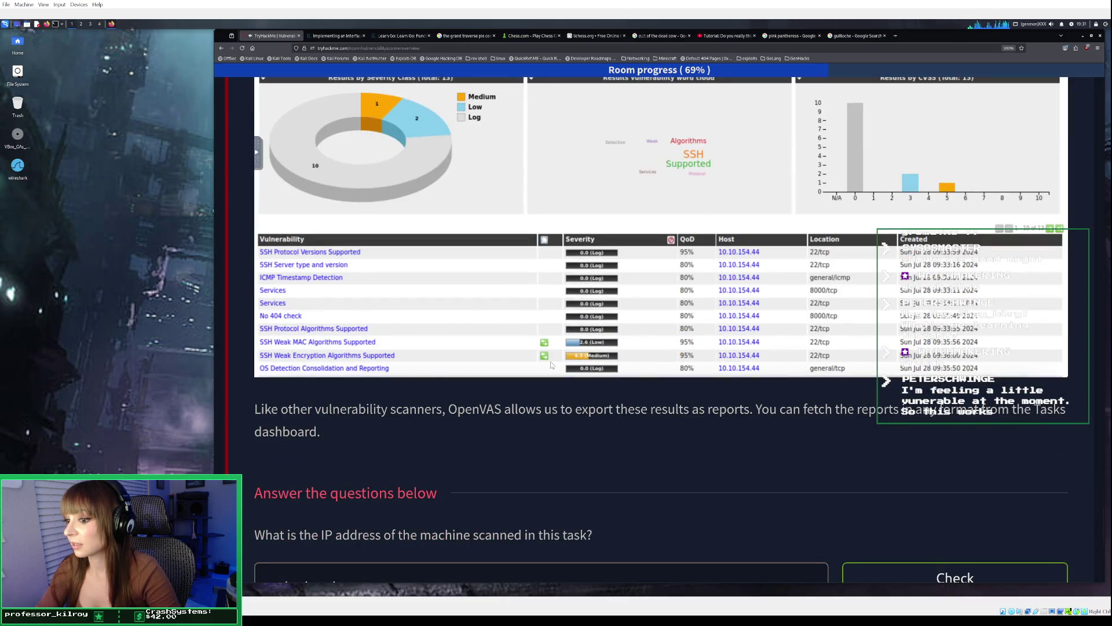
pyautogui.scroll(15, 551, 364)
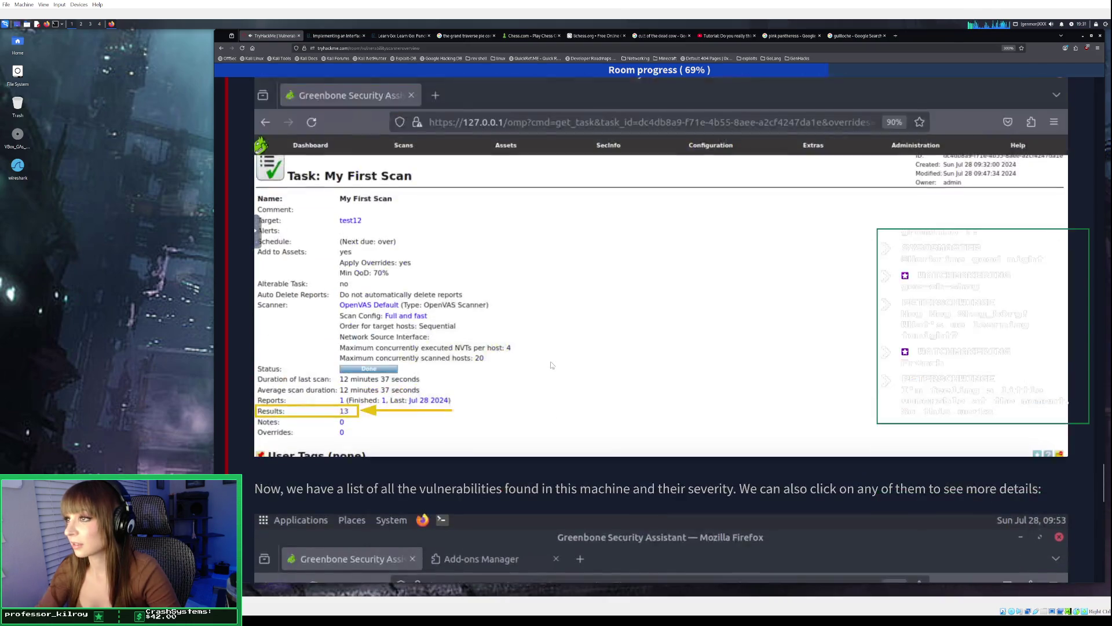
pyautogui.scroll(12, 551, 364)
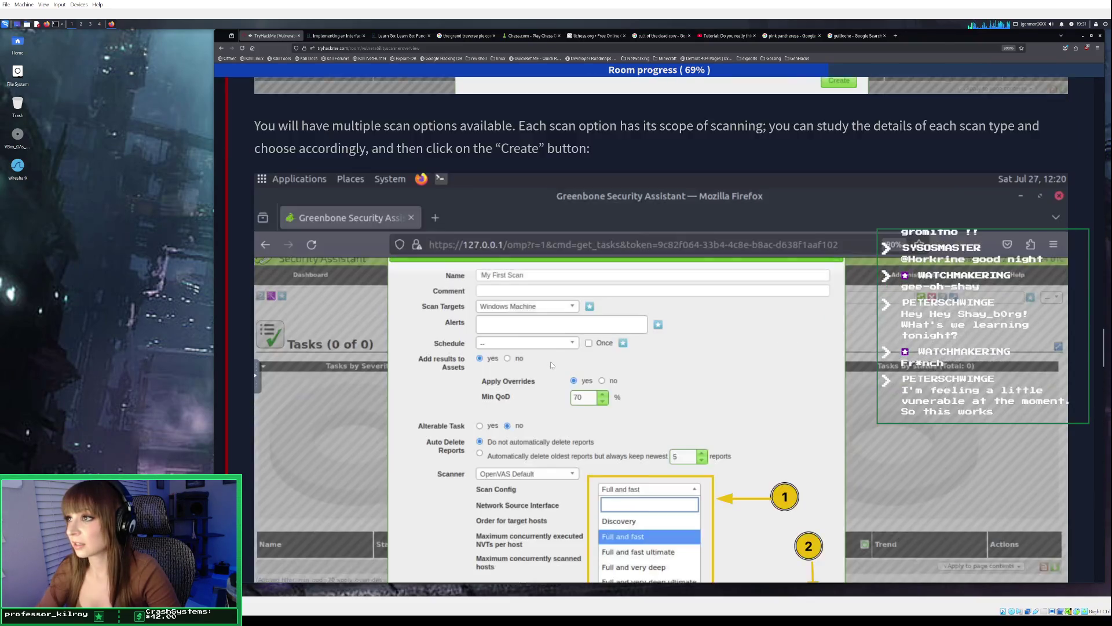
pyautogui.scroll(12, 551, 365)
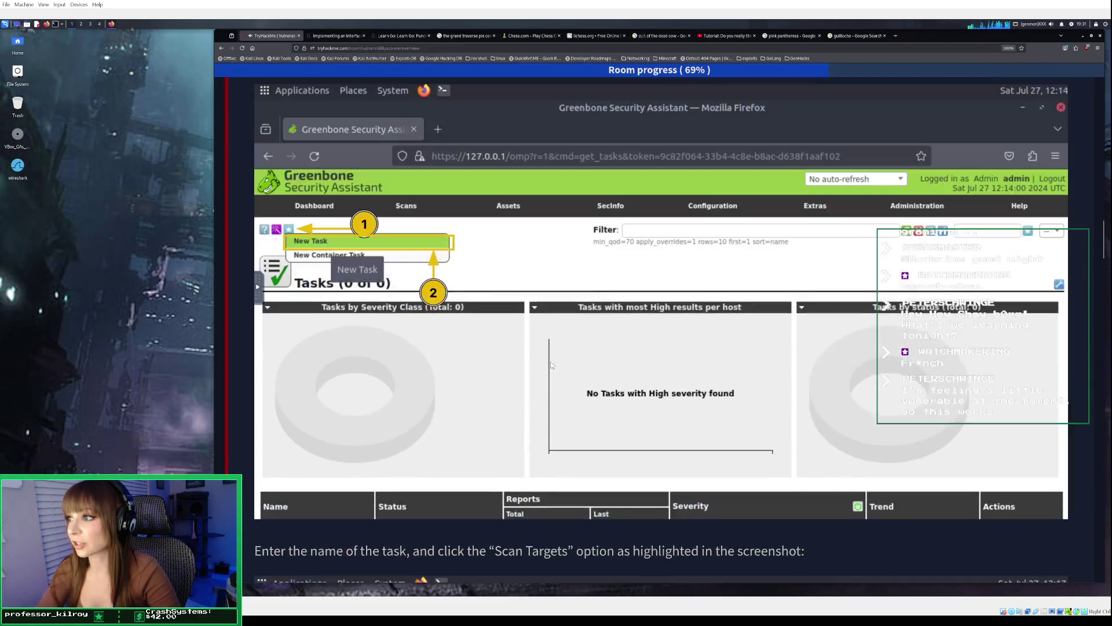
pyautogui.scroll(15, 551, 365)
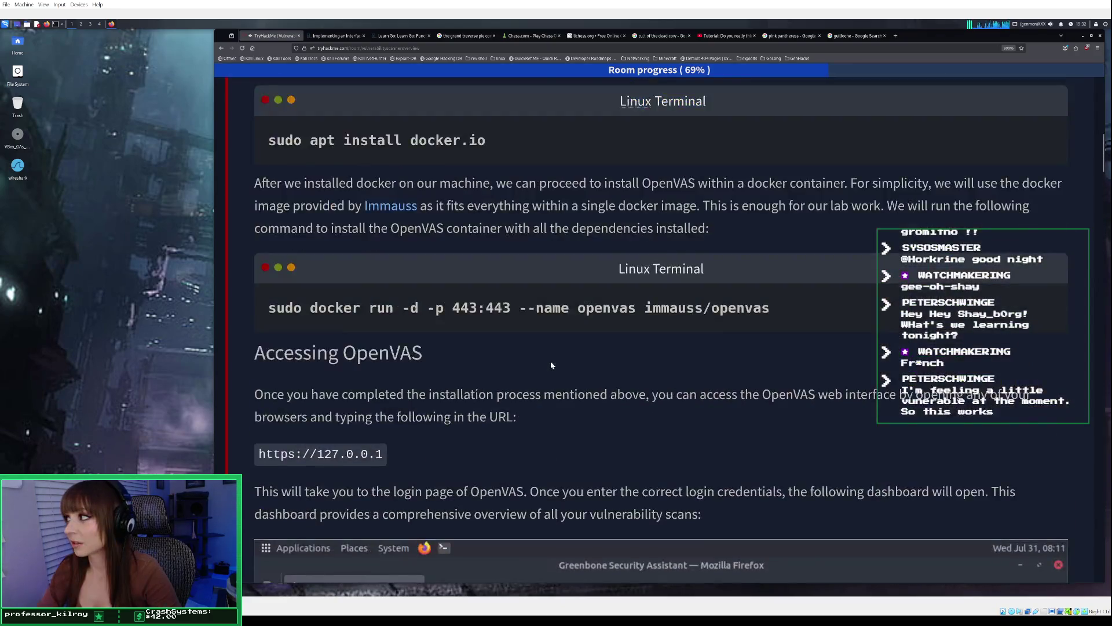
pyautogui.scroll(-5, 551, 365)
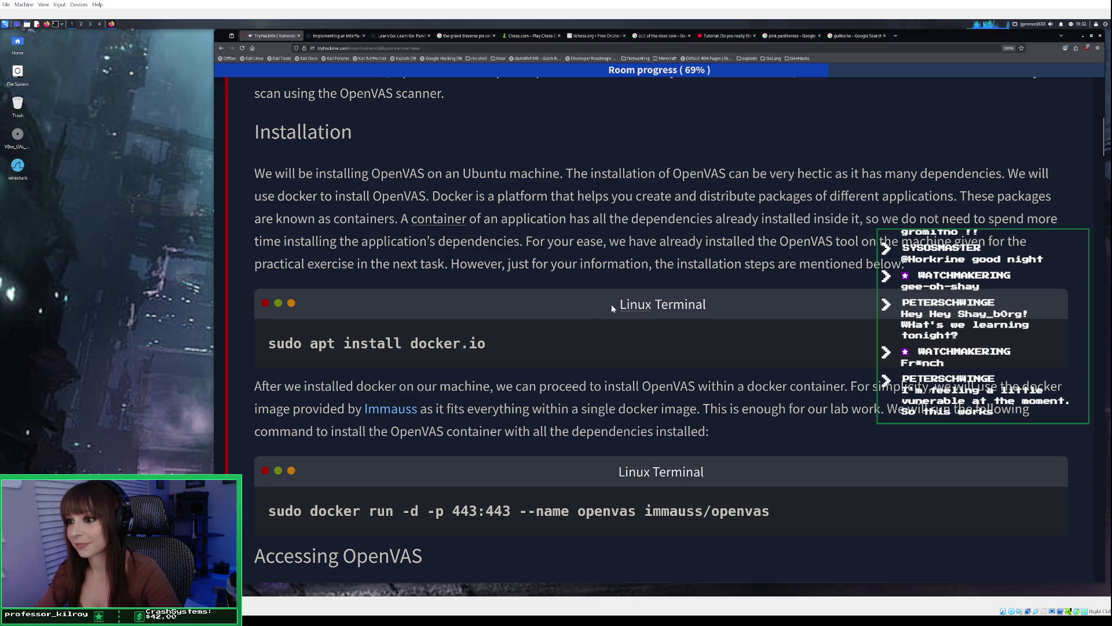
pyautogui.scroll(-2, 611, 304)
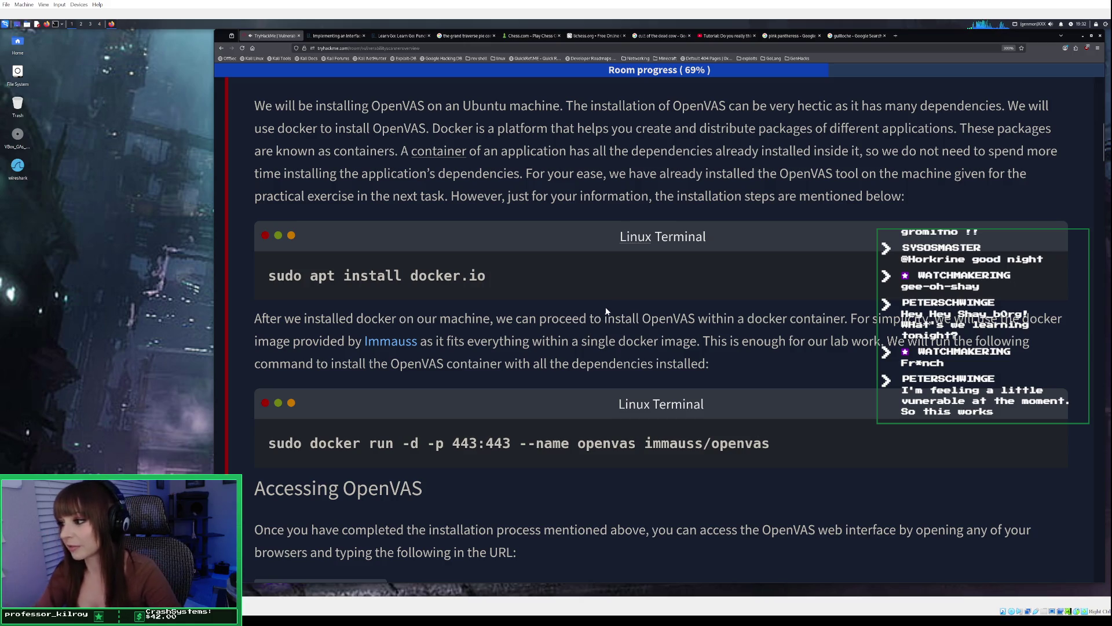
pyautogui.scroll(-5, 601, 312)
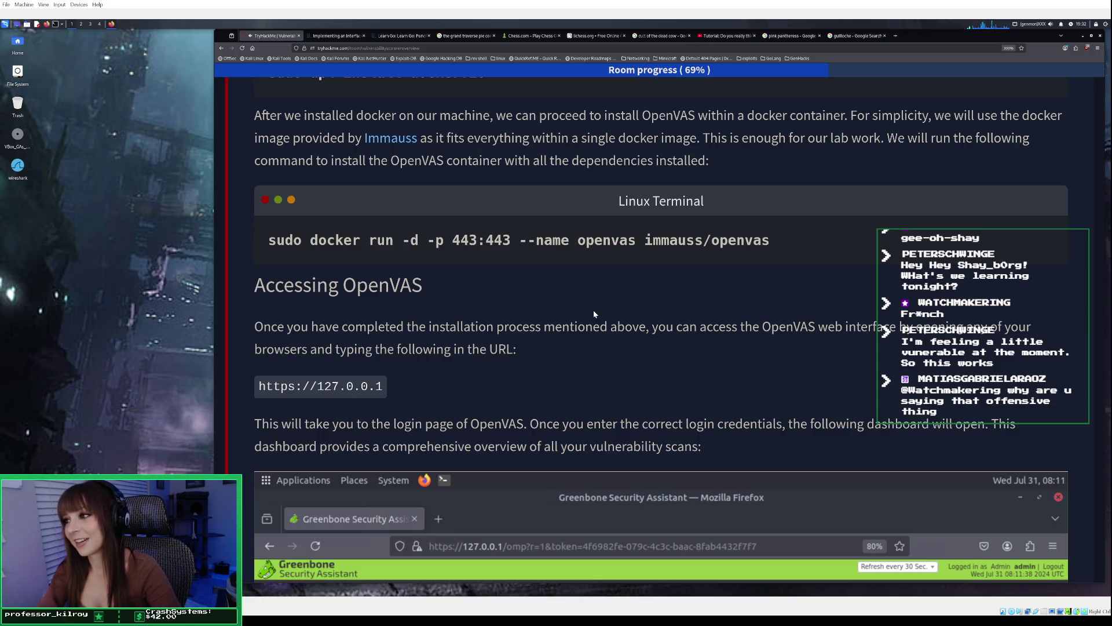
pyautogui.scroll(-1, 594, 313)
pyautogui.scroll(-3, 594, 314)
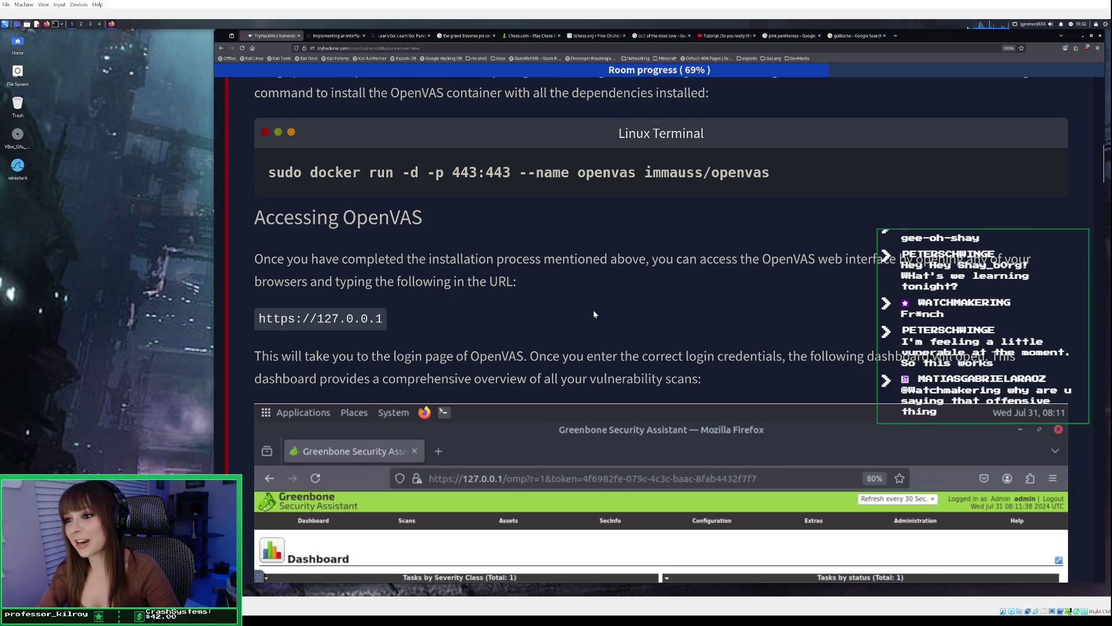
pyautogui.scroll(-2, 593, 313)
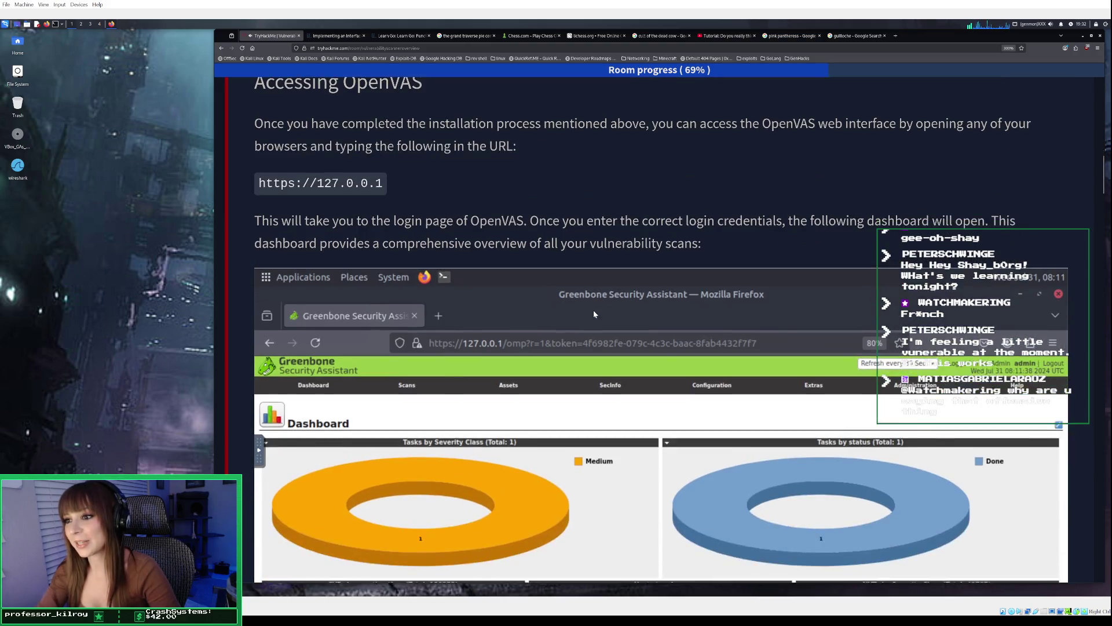
pyautogui.scroll(-2, 594, 313)
pyautogui.scroll(-2, 594, 311)
pyautogui.scroll(2, 593, 311)
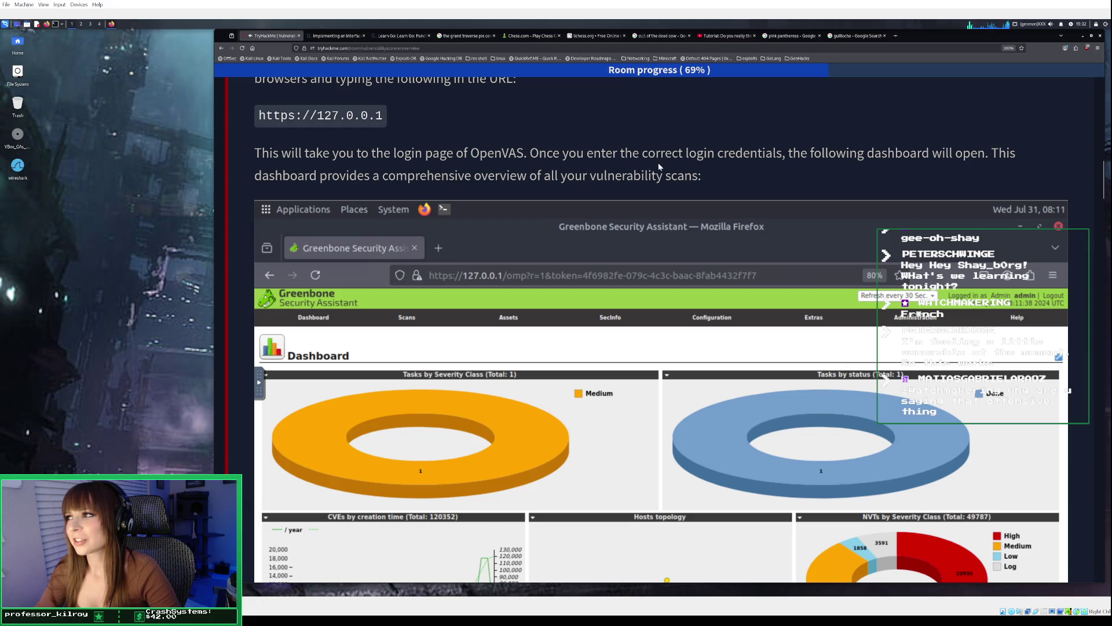
pyautogui.scroll(3, 792, 172)
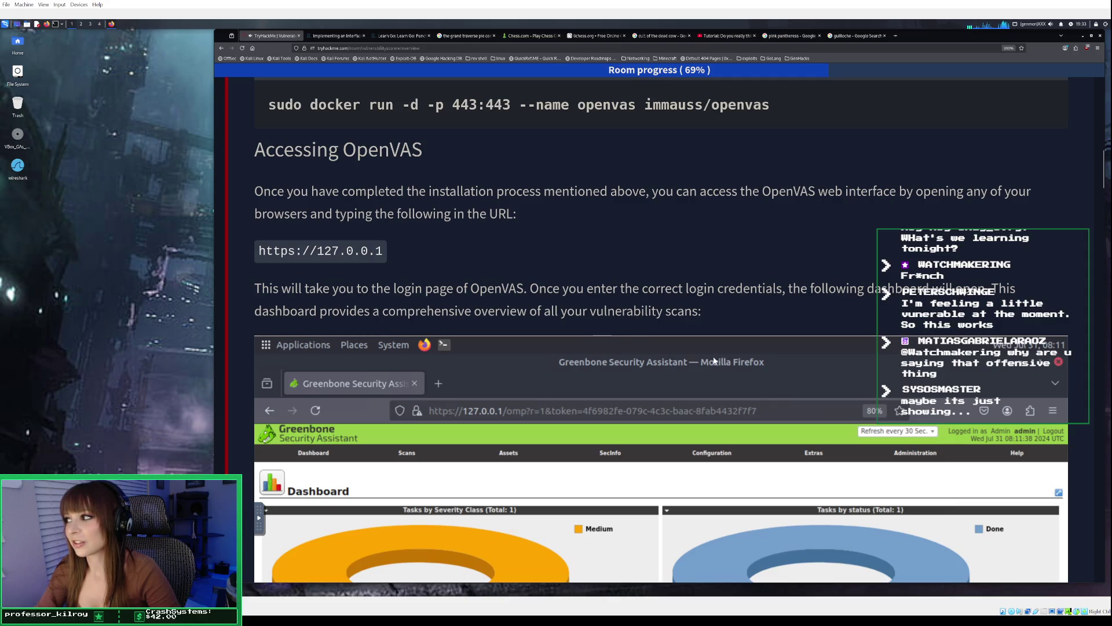
pyautogui.scroll(-2, 715, 361)
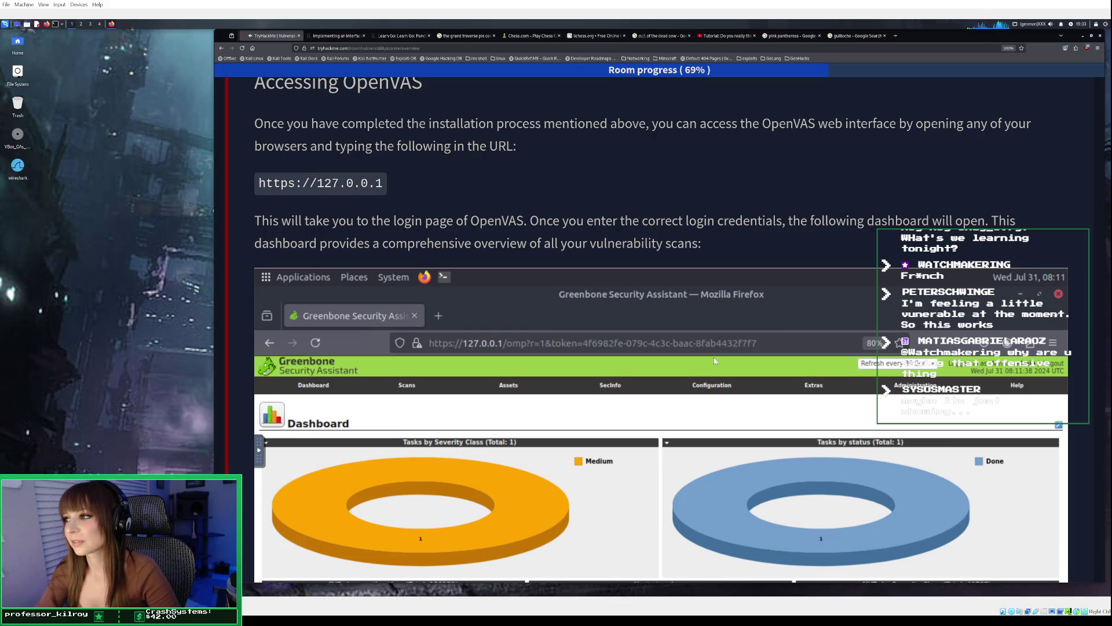
pyautogui.scroll(-4, 714, 360)
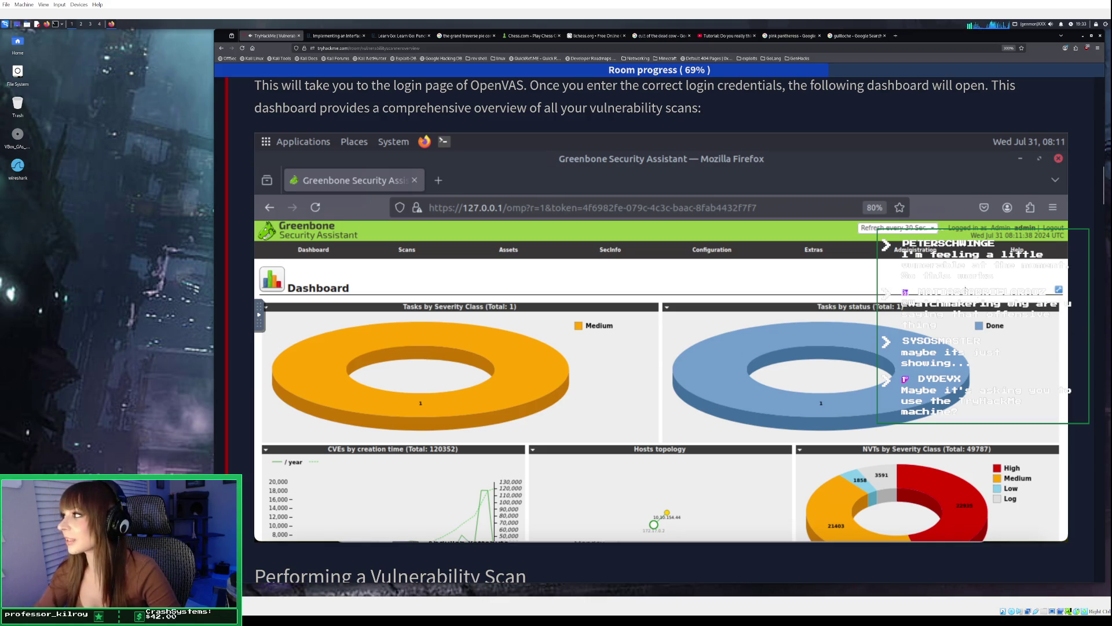
pyautogui.scroll(20, 965, 289)
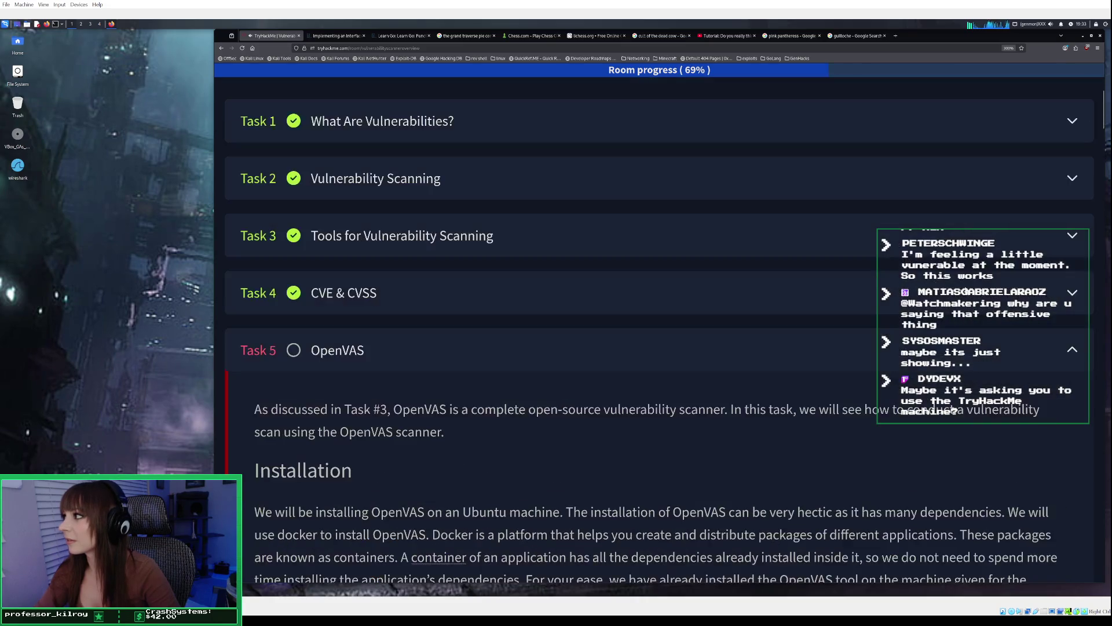
# Scroll to the bottom and expand Task 6 Practical Exercise to read its scenario
pyautogui.scroll(5, 965, 288)
pyautogui.scroll(-15, 965, 289)
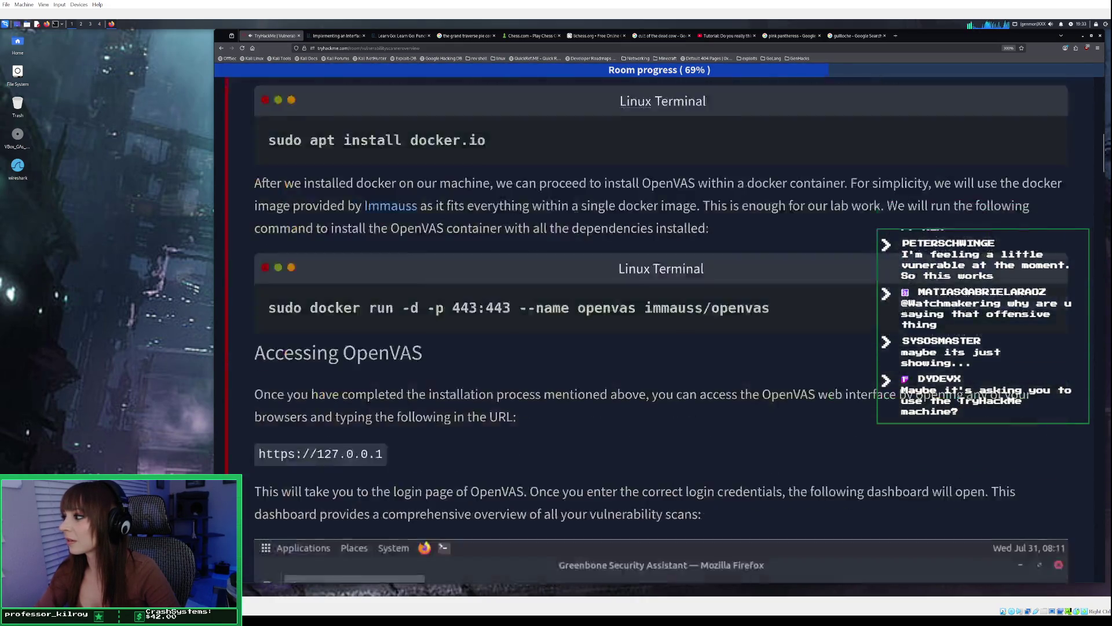
pyautogui.scroll(-10, 965, 288)
pyautogui.scroll(-2, 1100, 260)
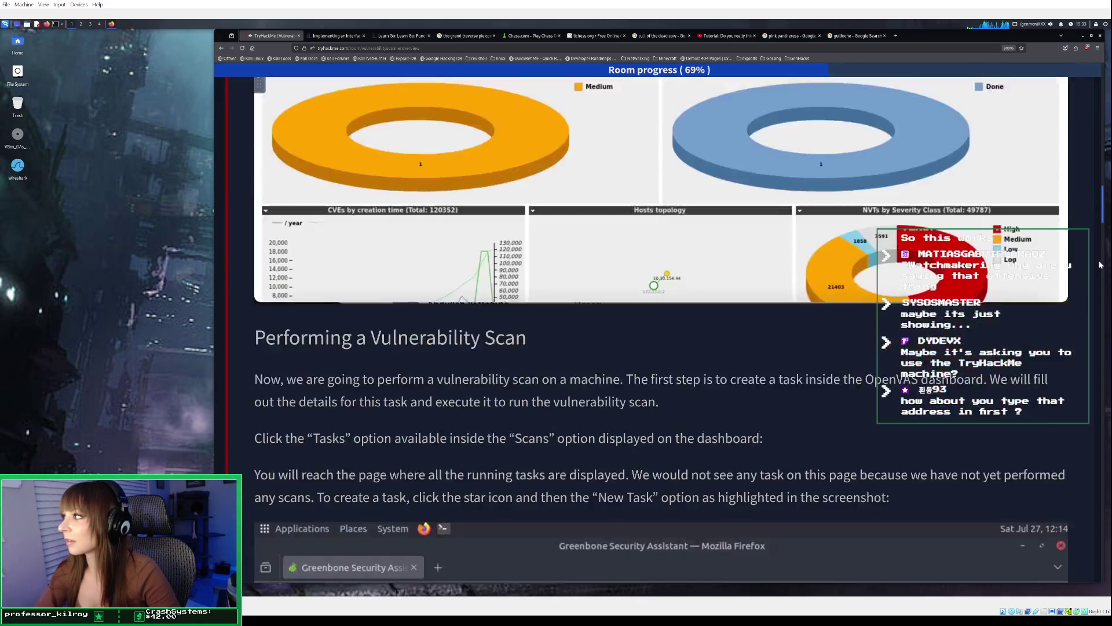
pyautogui.scroll(-20, 1100, 260)
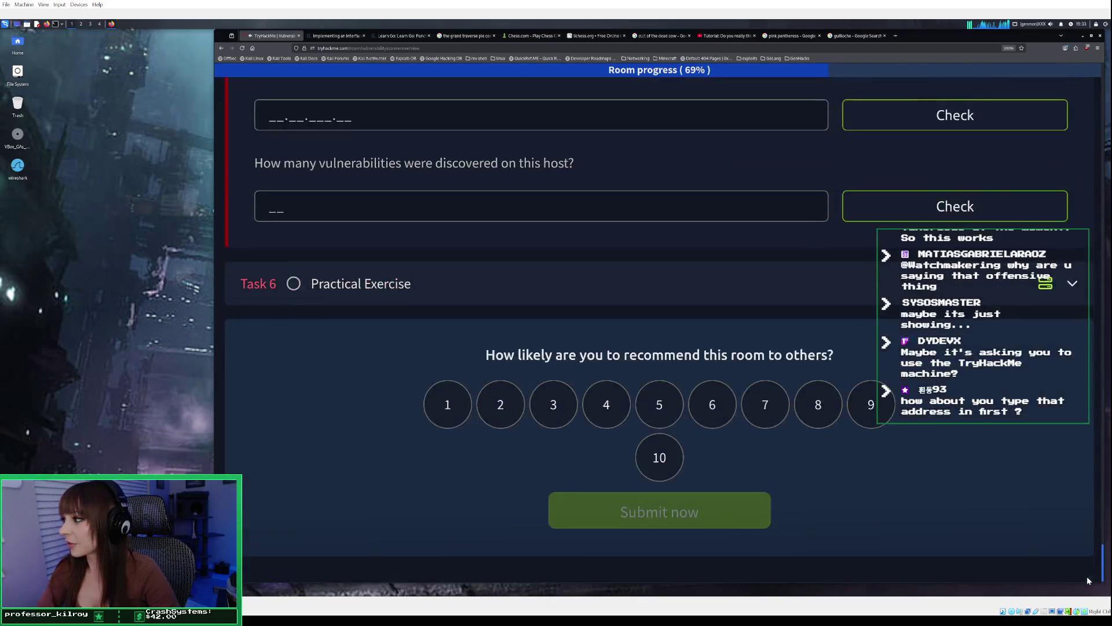
pyautogui.click(846, 295)
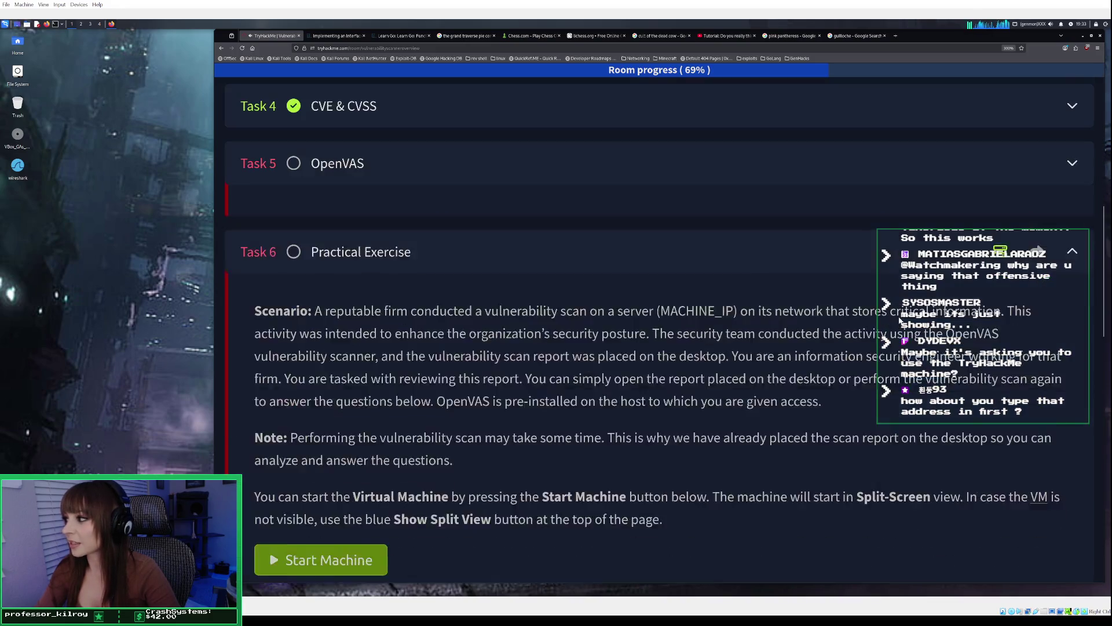
pyautogui.scroll(-2, 900, 320)
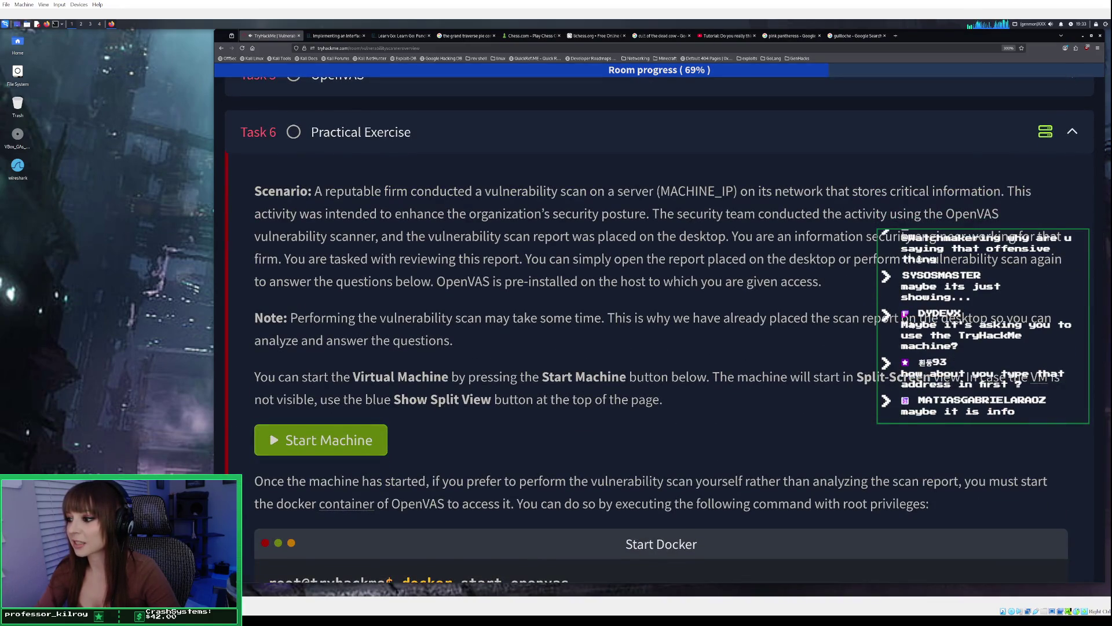
pyautogui.scroll(-2, 911, 325)
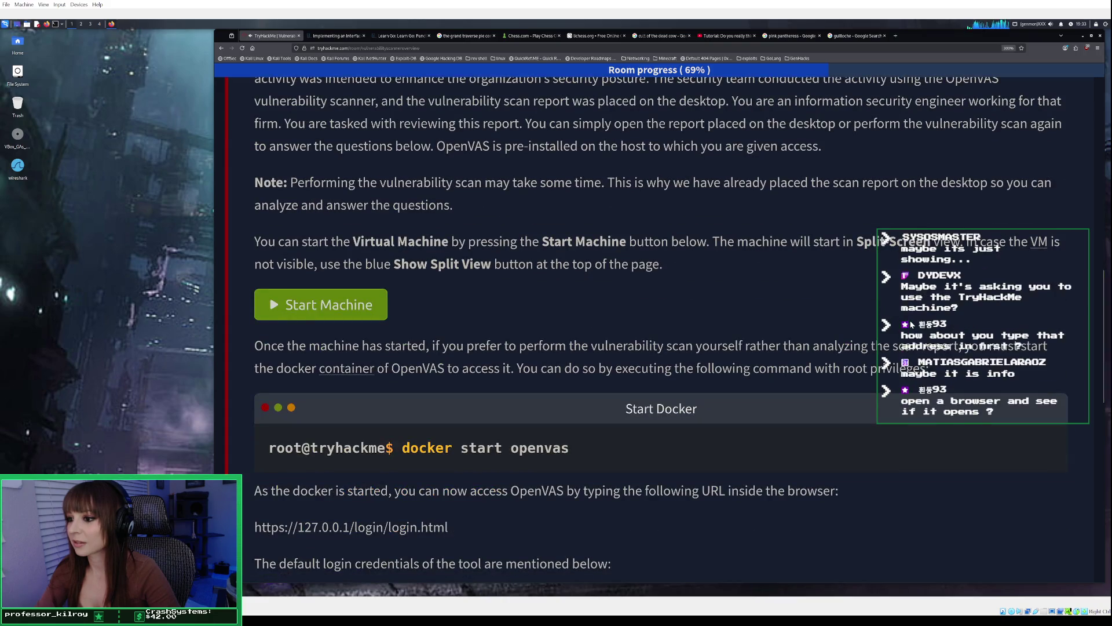
# Reopen Task 5 OpenVAS at its Installation section showing sudo apt install docker.io
pyautogui.scroll(3, 911, 323)
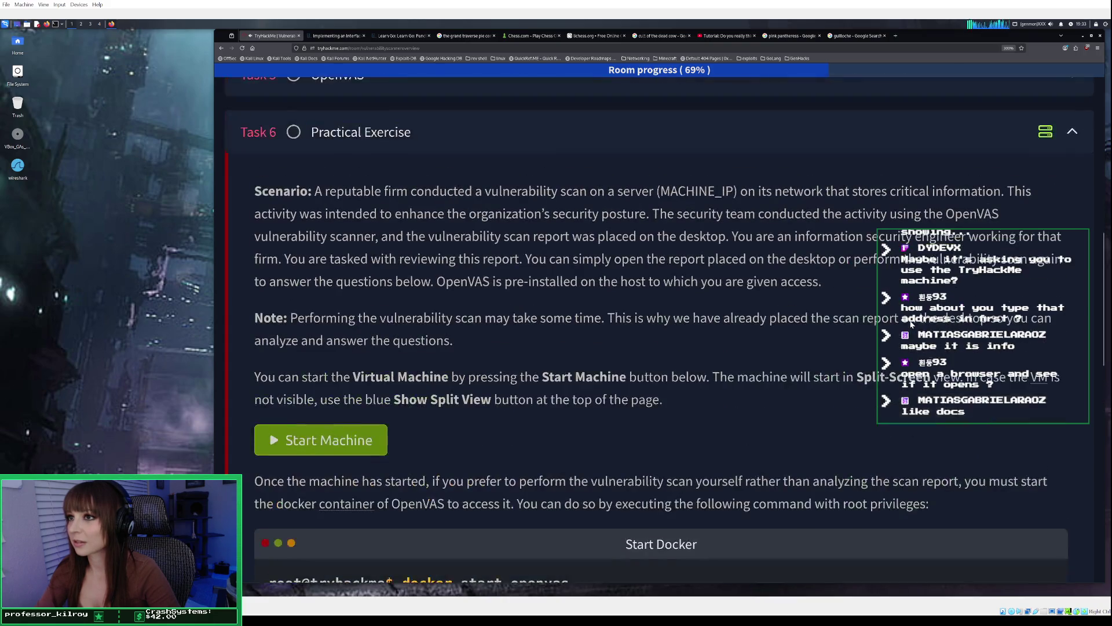
pyautogui.scroll(2, 911, 323)
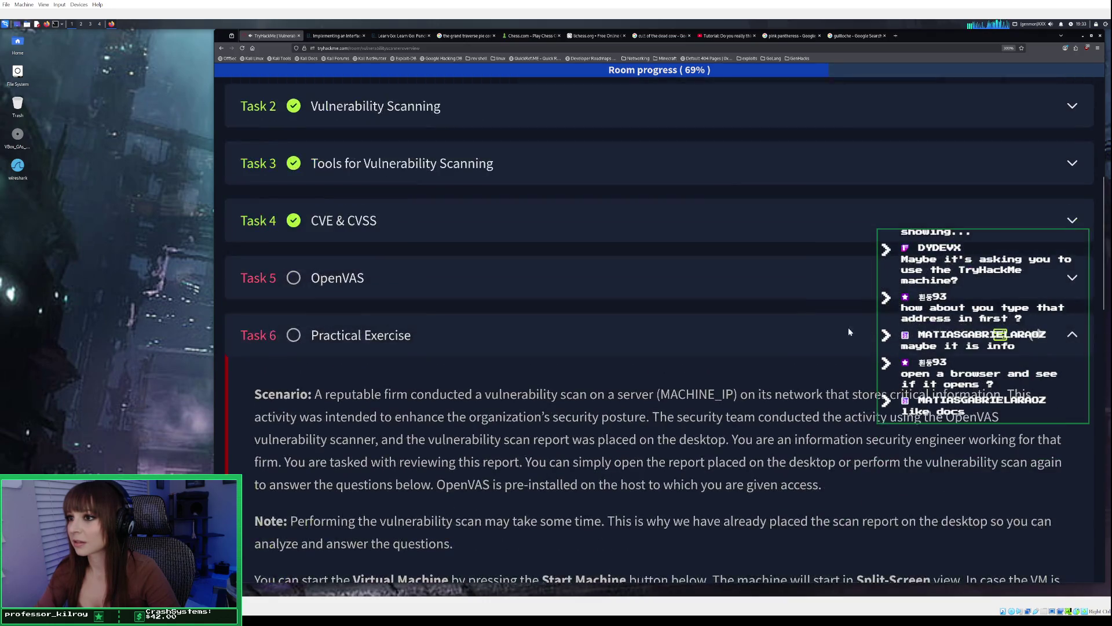
pyautogui.click(539, 283)
pyautogui.scroll(-8, 609, 328)
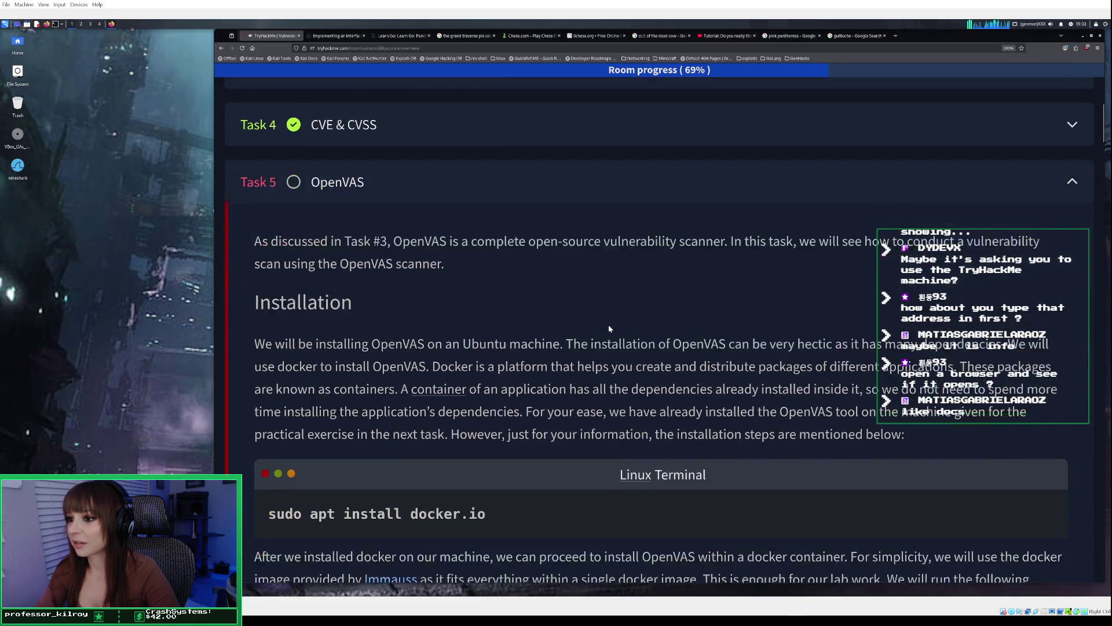
pyautogui.scroll(-5, 608, 328)
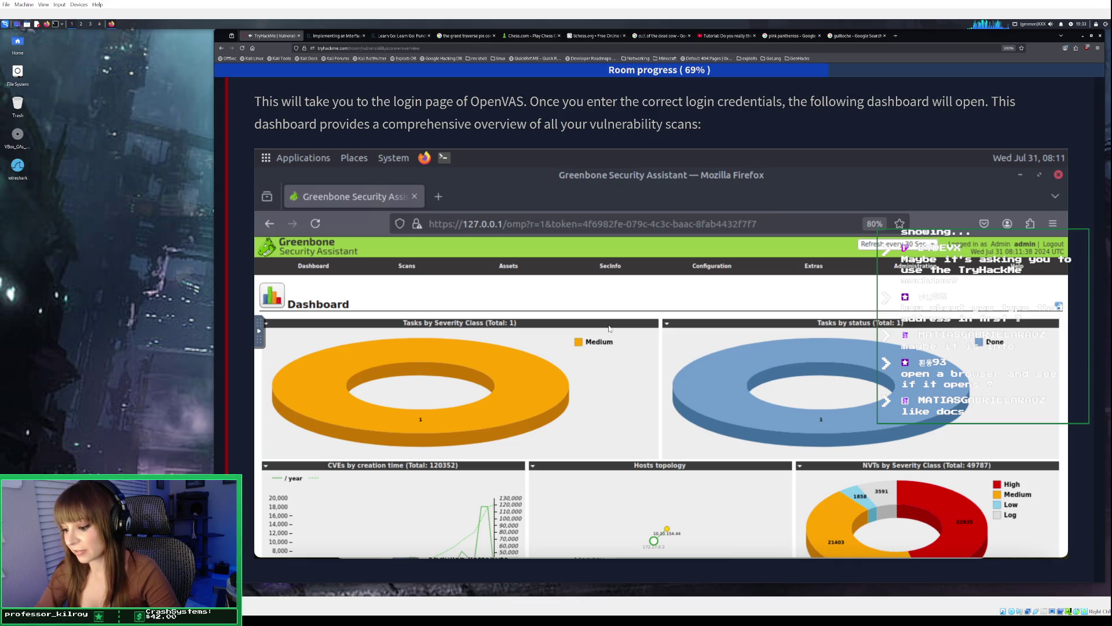
pyautogui.scroll(2, 608, 327)
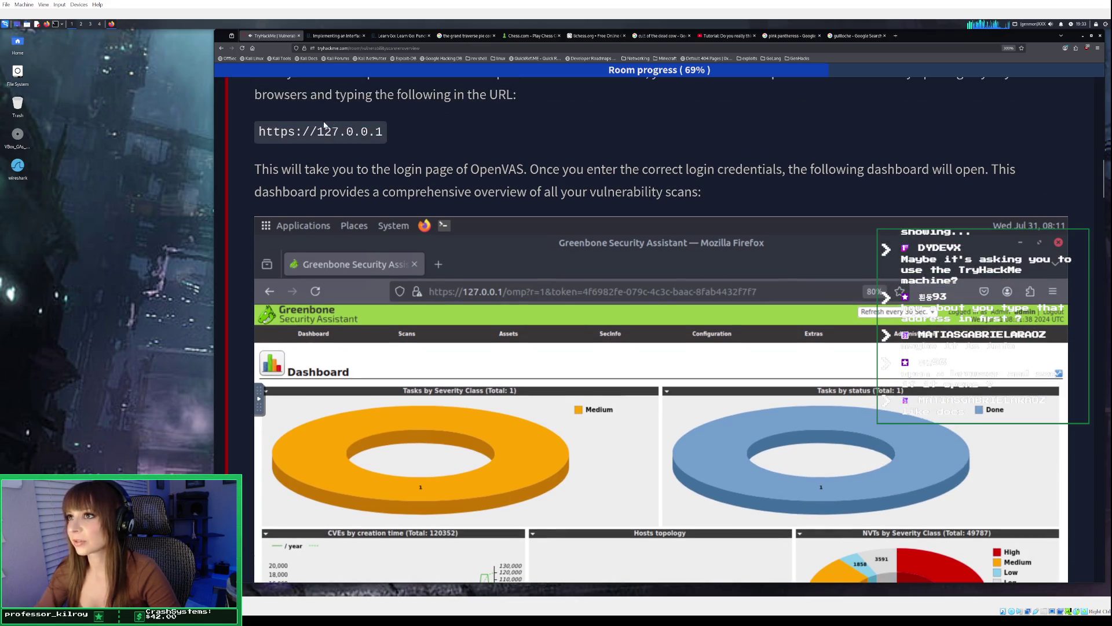
pyautogui.moveTo(258, 130); pyautogui.dragTo(379, 134)
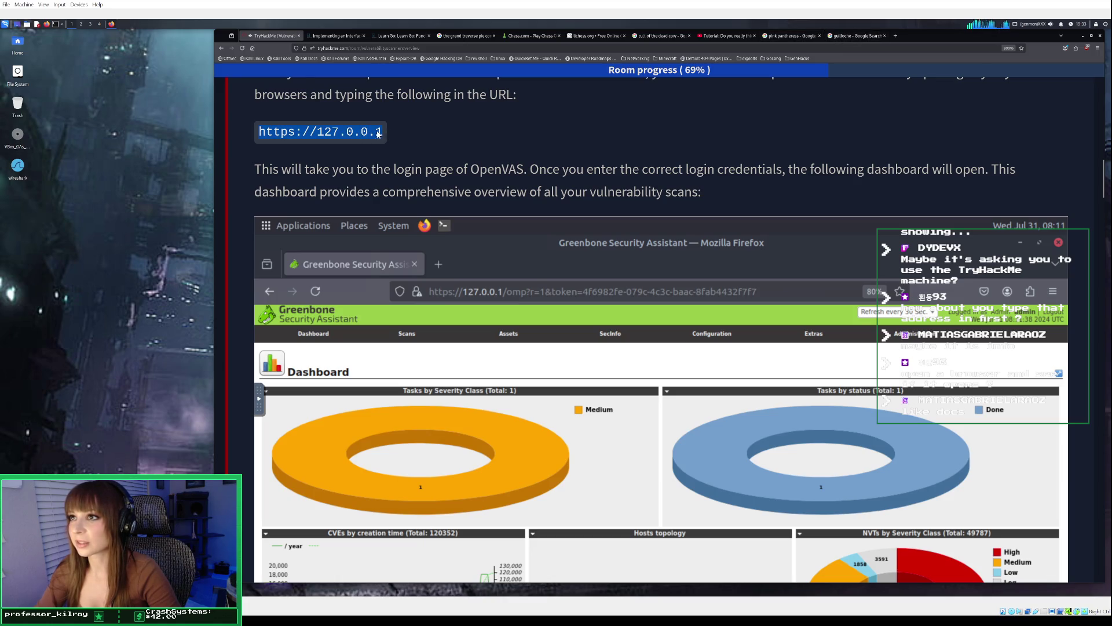
pyautogui.rightClick(378, 134)
pyautogui.click(400, 139)
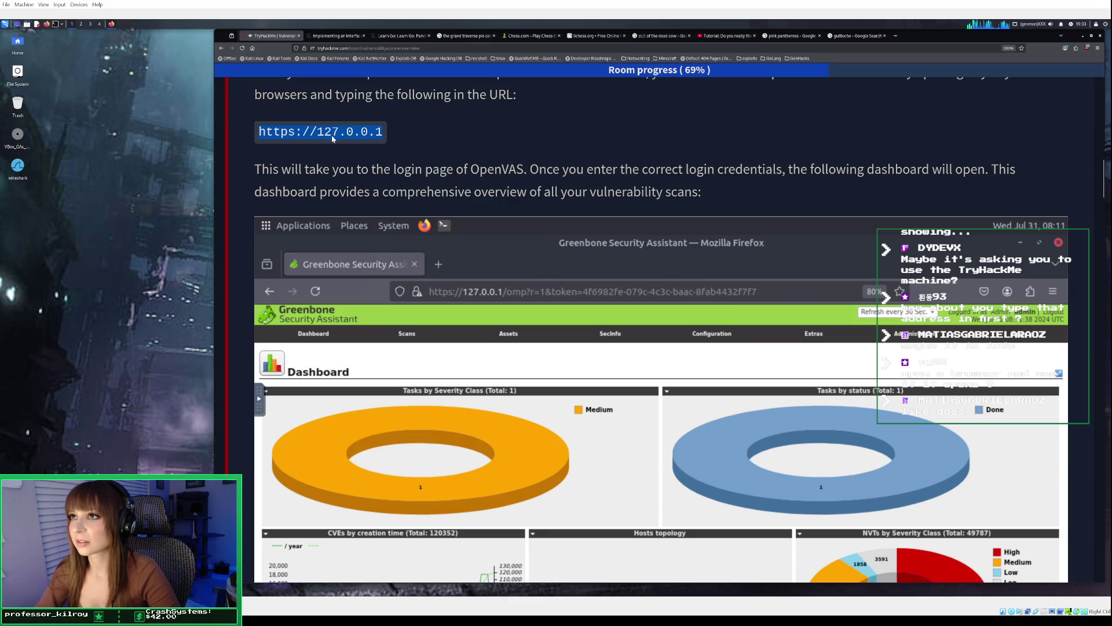
pyautogui.scroll(2, 371, 157)
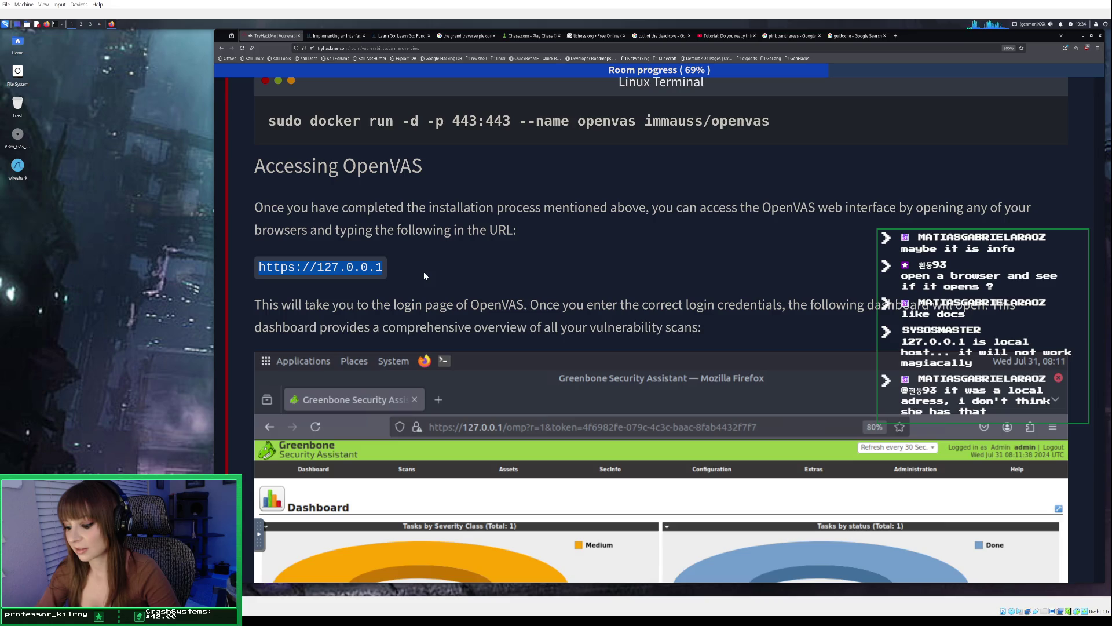
pyautogui.scroll(-2, 430, 279)
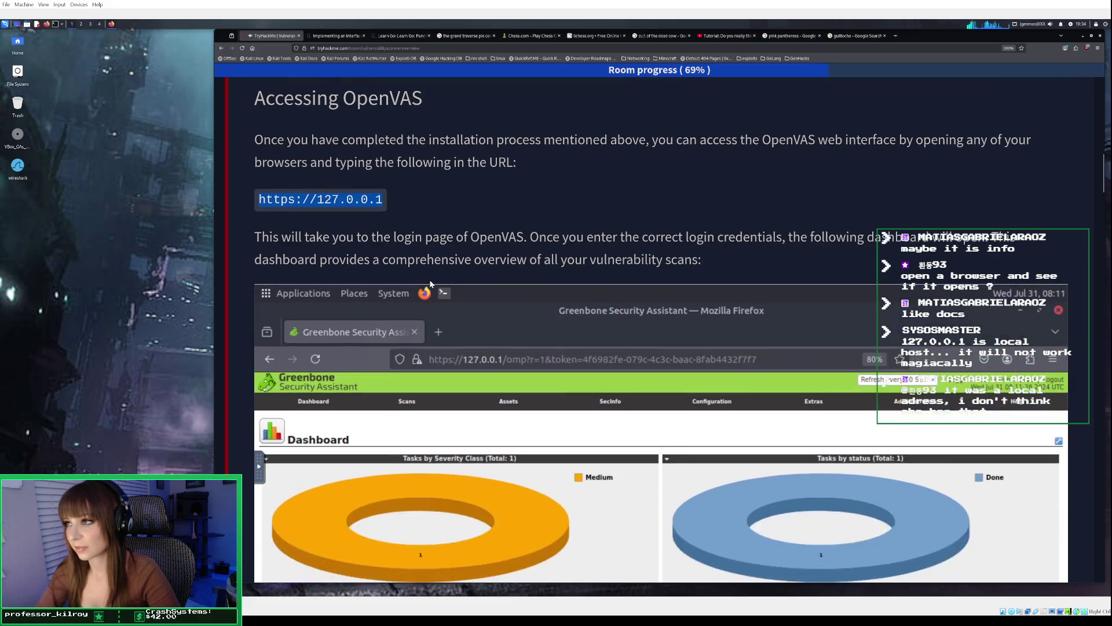
pyautogui.scroll(-4, 429, 282)
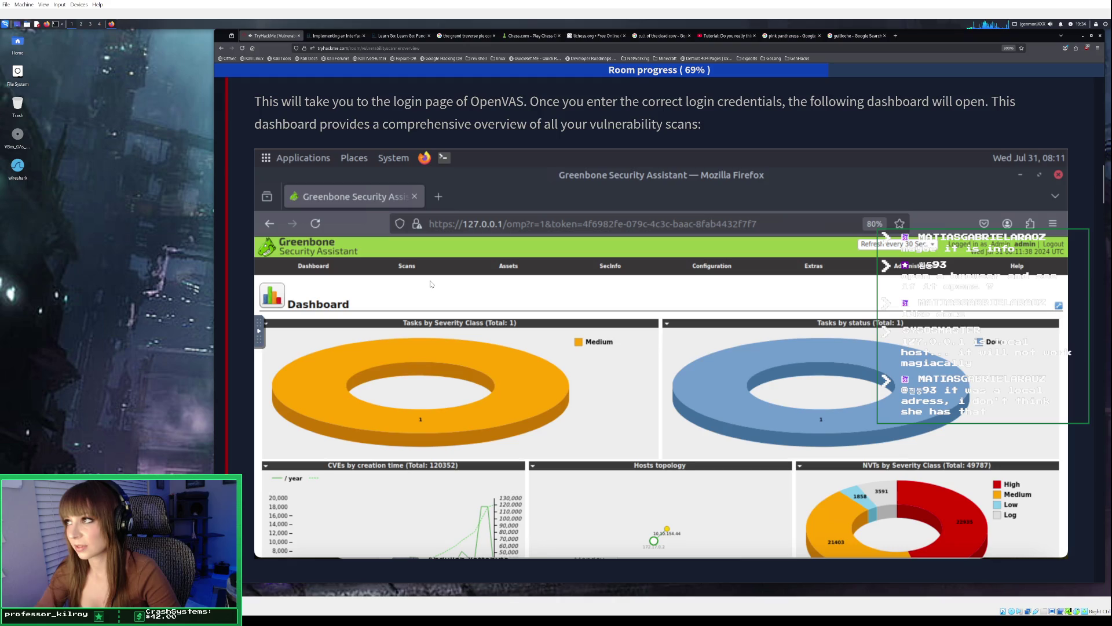
pyautogui.scroll(-6, 430, 284)
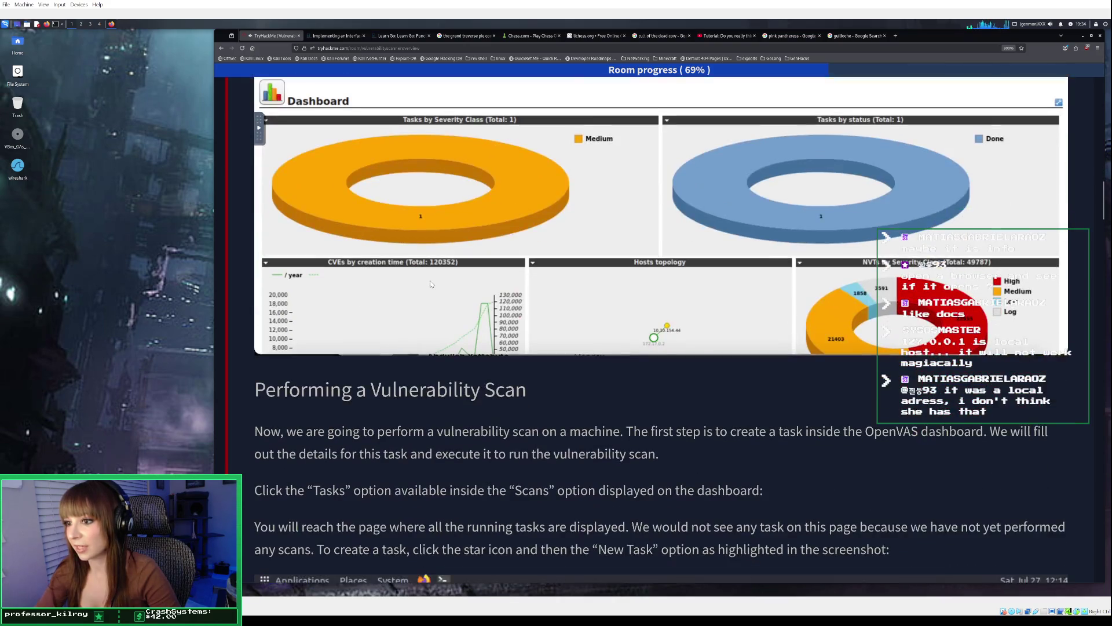
pyautogui.scroll(-4, 430, 283)
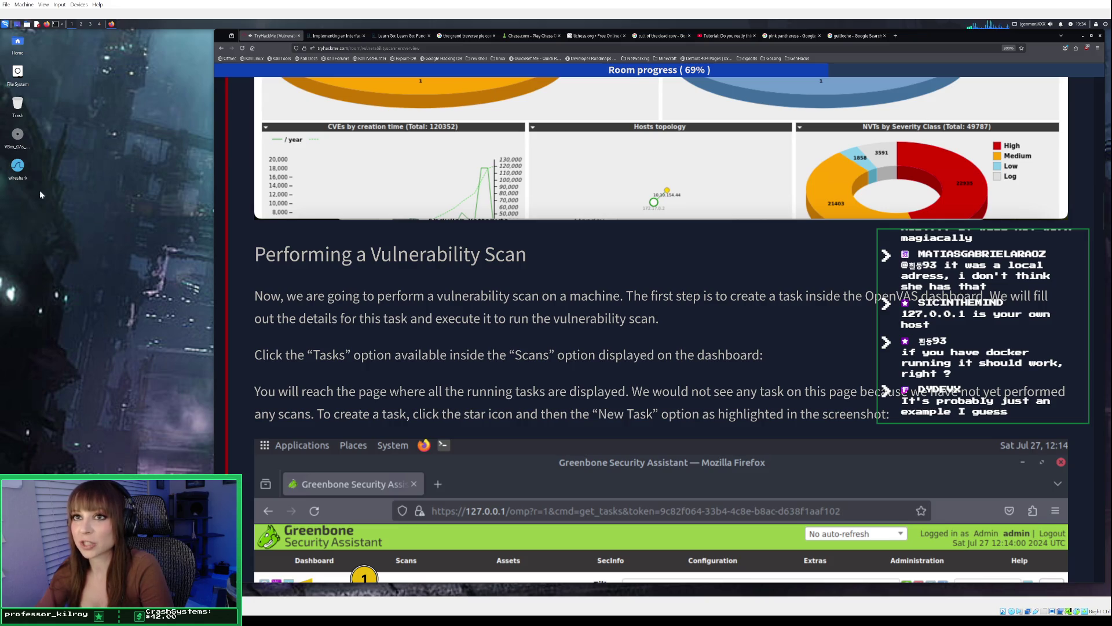
pyautogui.scroll(3, 294, 223)
pyautogui.scroll(5, 294, 223)
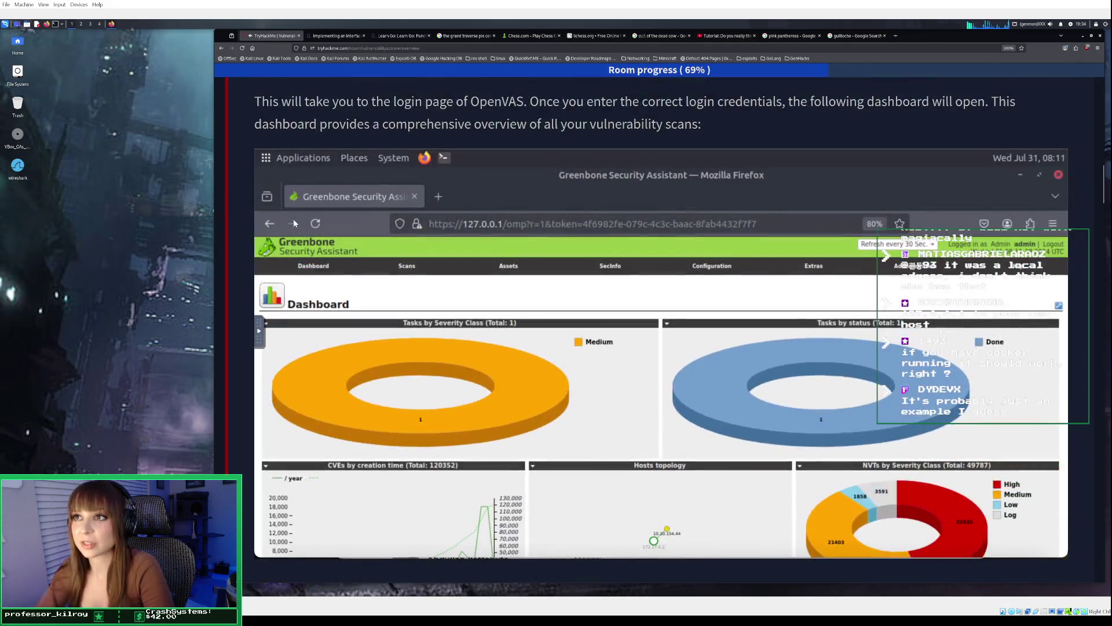
pyautogui.scroll(2, 294, 224)
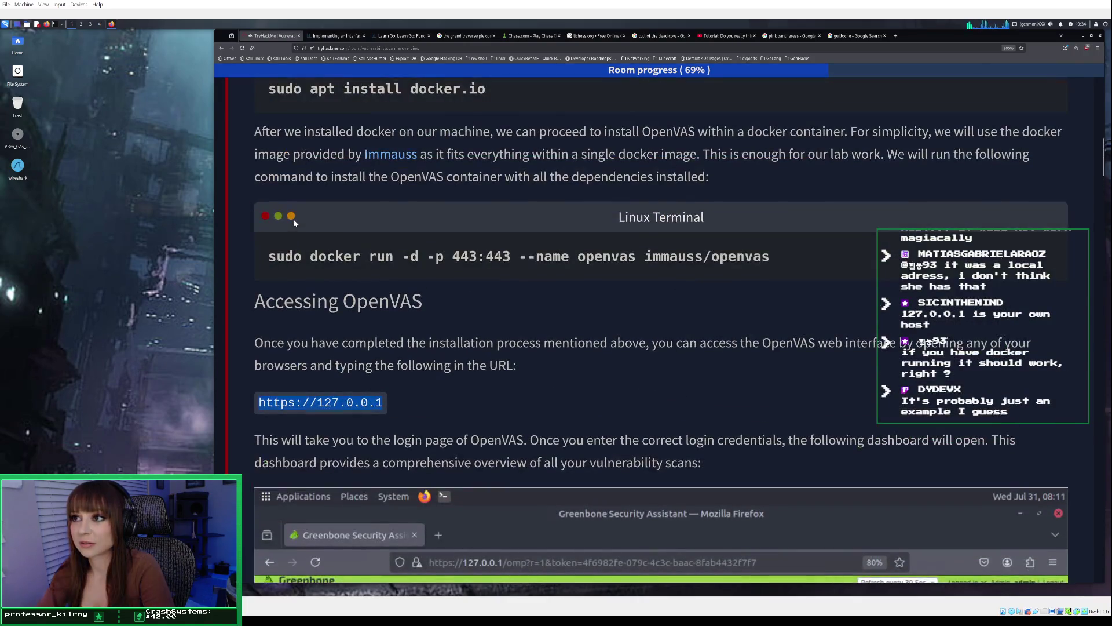
pyautogui.scroll(2, 293, 217)
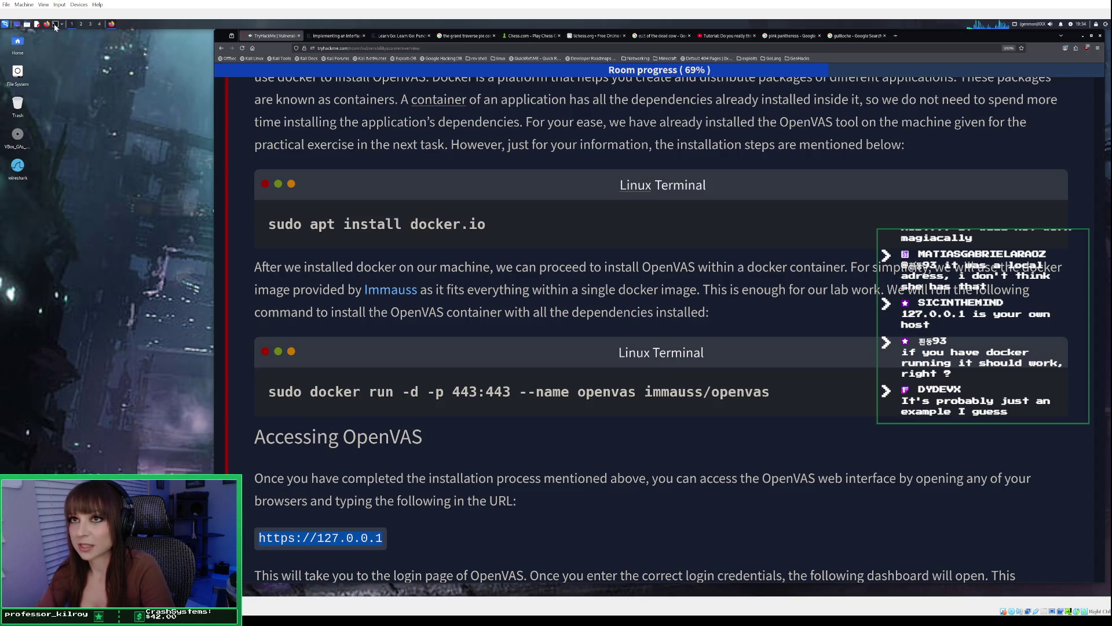
pyautogui.click(55, 25)
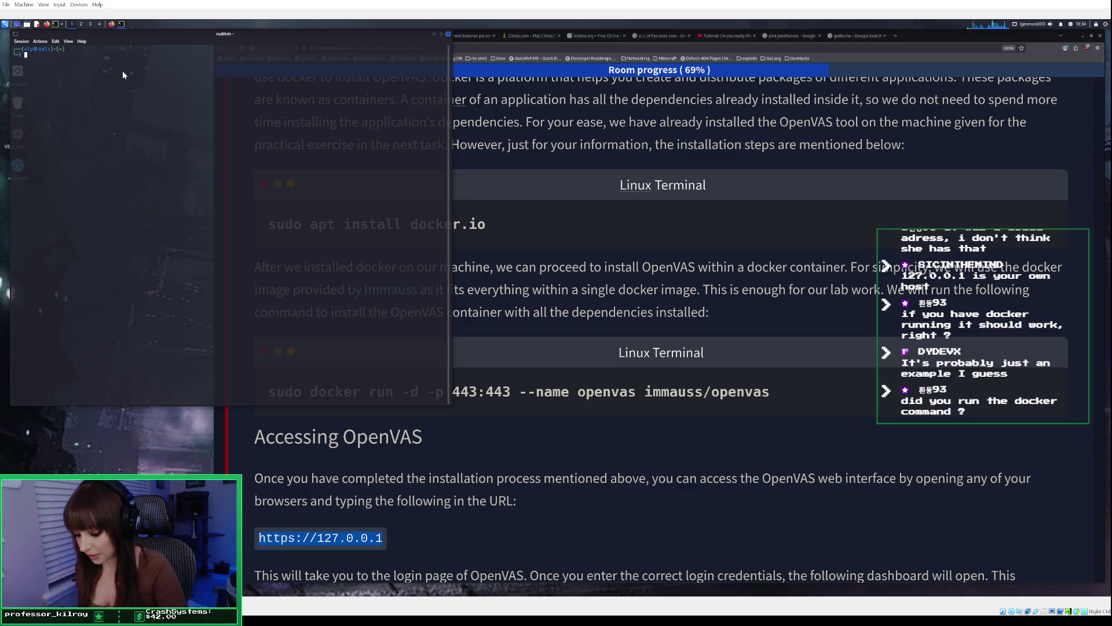
# Enlarge the terminal text by three zoom steps
pyautogui.hotkey('ctrl', '+')
pyautogui.hotkey('ctrl', '+')
pyautogui.hotkey('ctrl', '+')
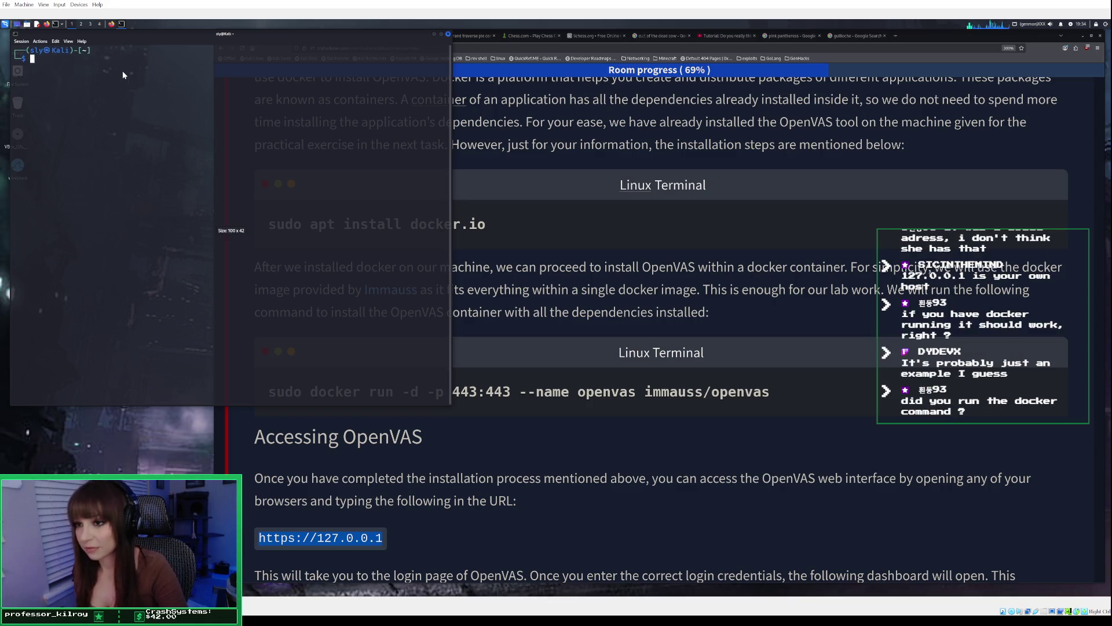
pyautogui.hotkey('ctrl', '+')
pyautogui.hotkey('ctrl', '+')
pyautogui.hotkey('ctrl', '+')
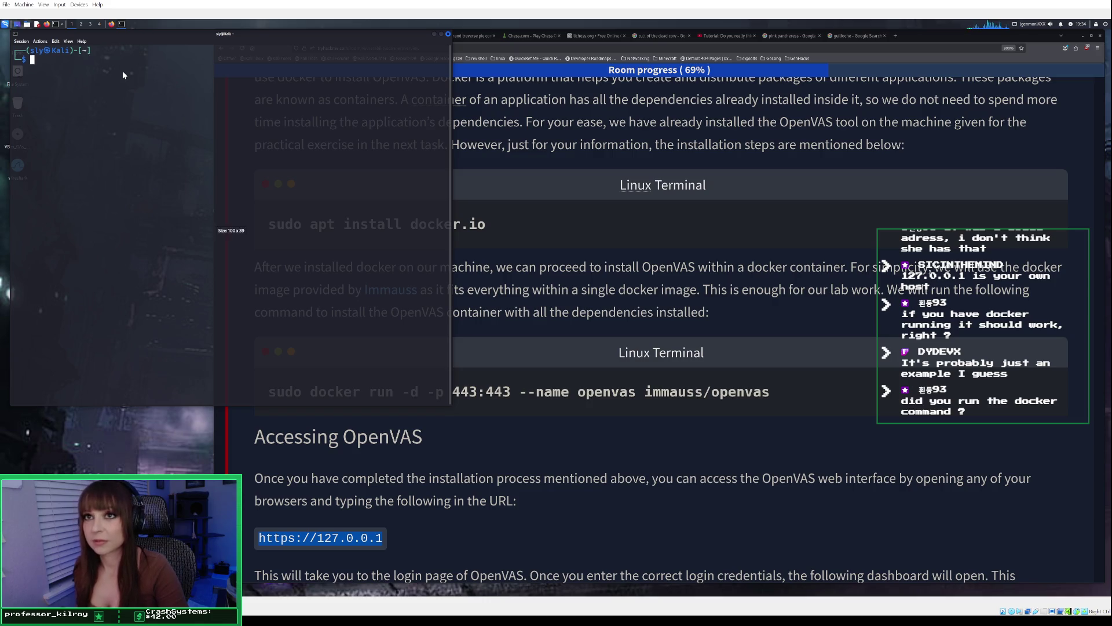
pyautogui.hotkey('ctrl', '+')
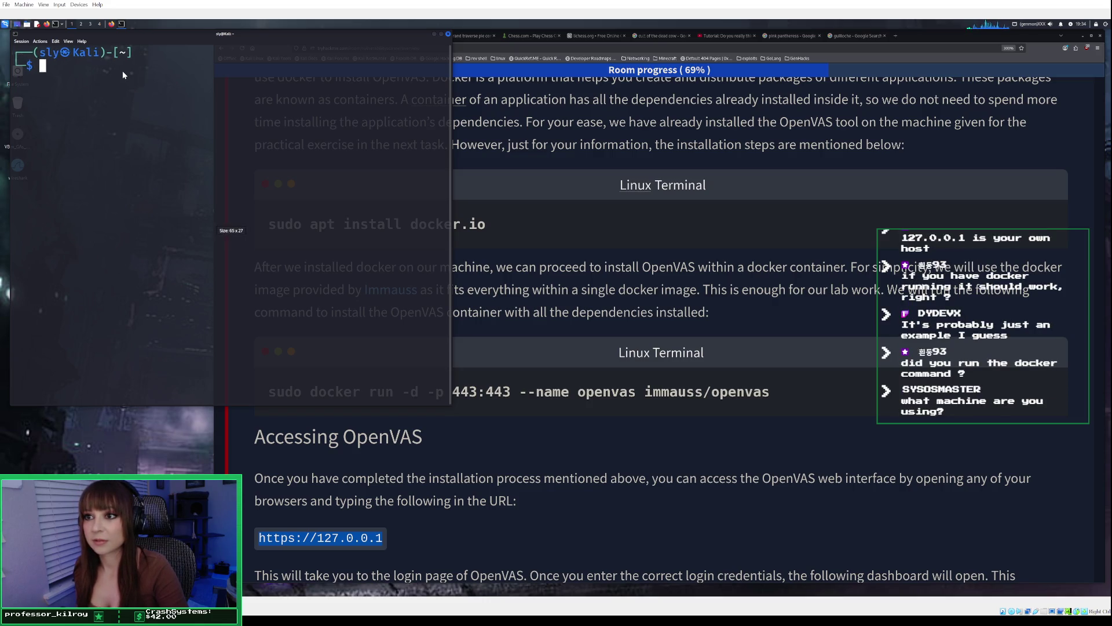
# Run sudo docker run -d -p 443:443 --name openvas immauss/openvas, editing a recalled sudo command
pyautogui.write('docker')
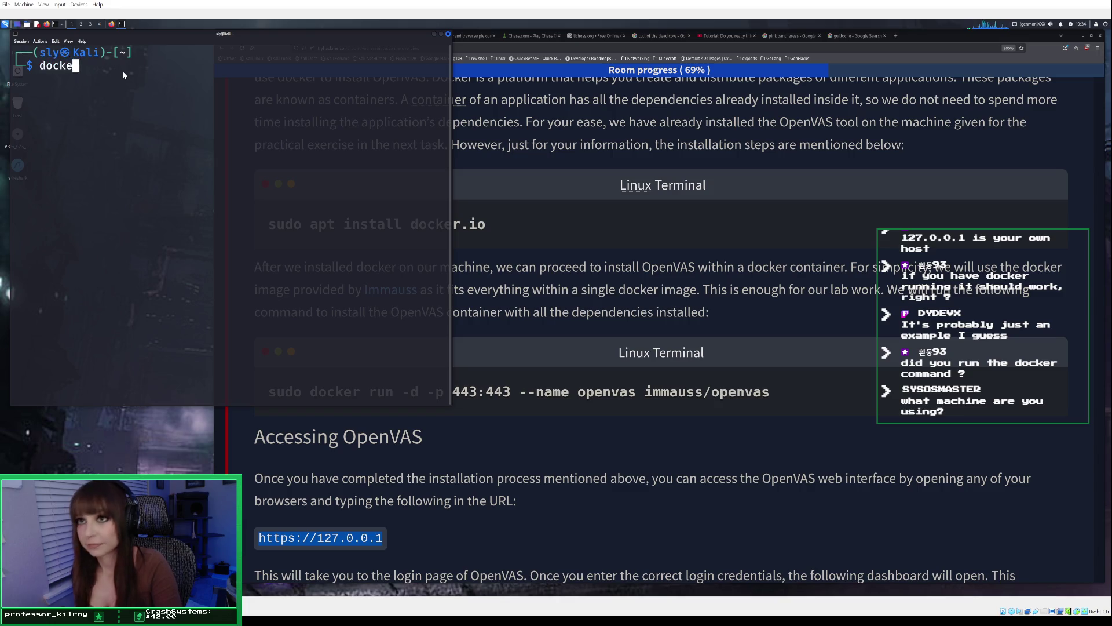
pyautogui.press('BackSpace')
pyautogui.press('BackSpace')
pyautogui.press('BackSpace')
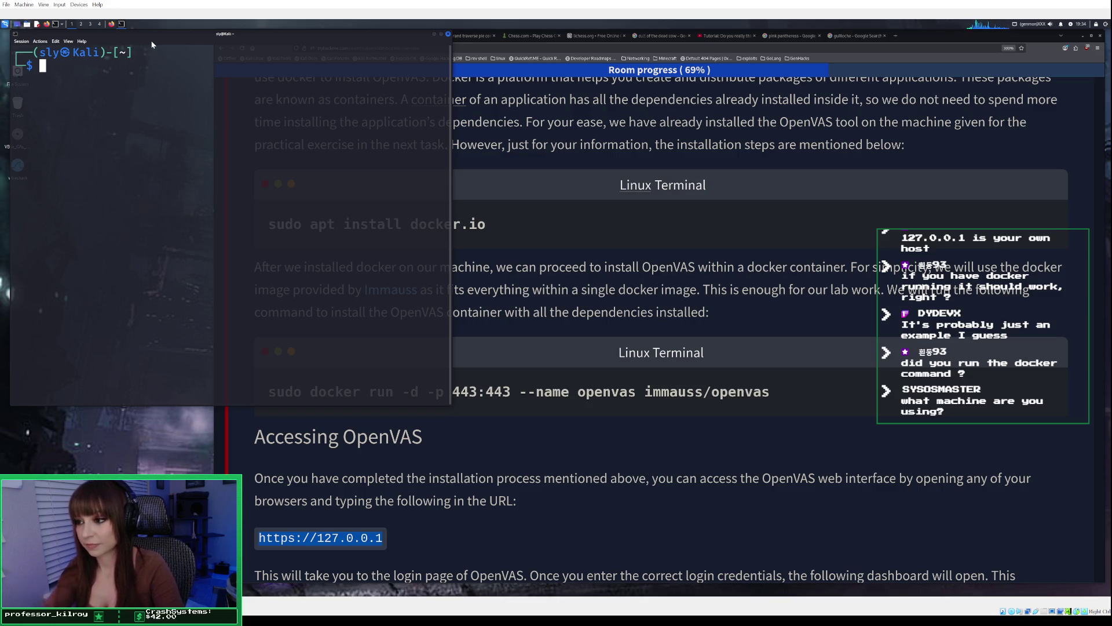
pyautogui.press('Up')
pyautogui.press('Up')
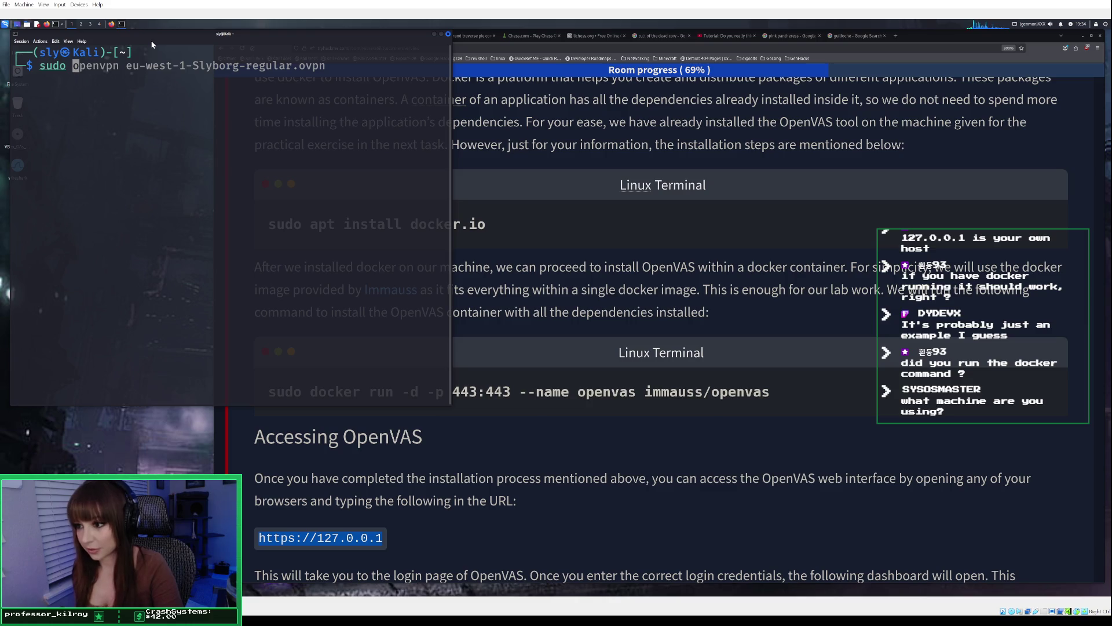
pyautogui.hotkey('ctrl', 'k')
pyautogui.write('docker run -d -')
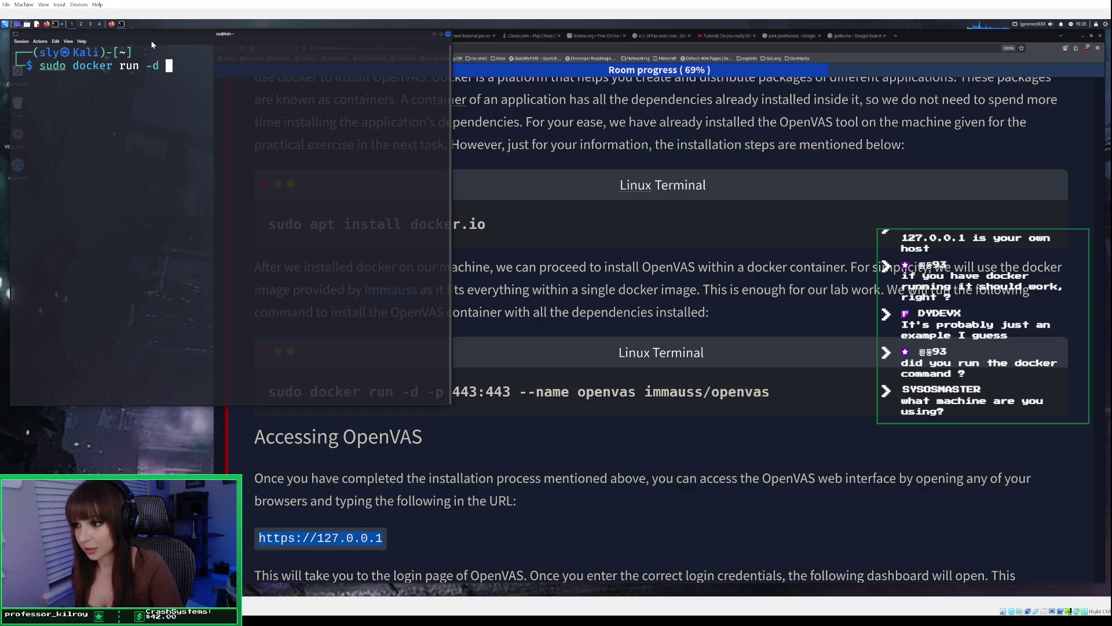
pyautogui.write('p ')
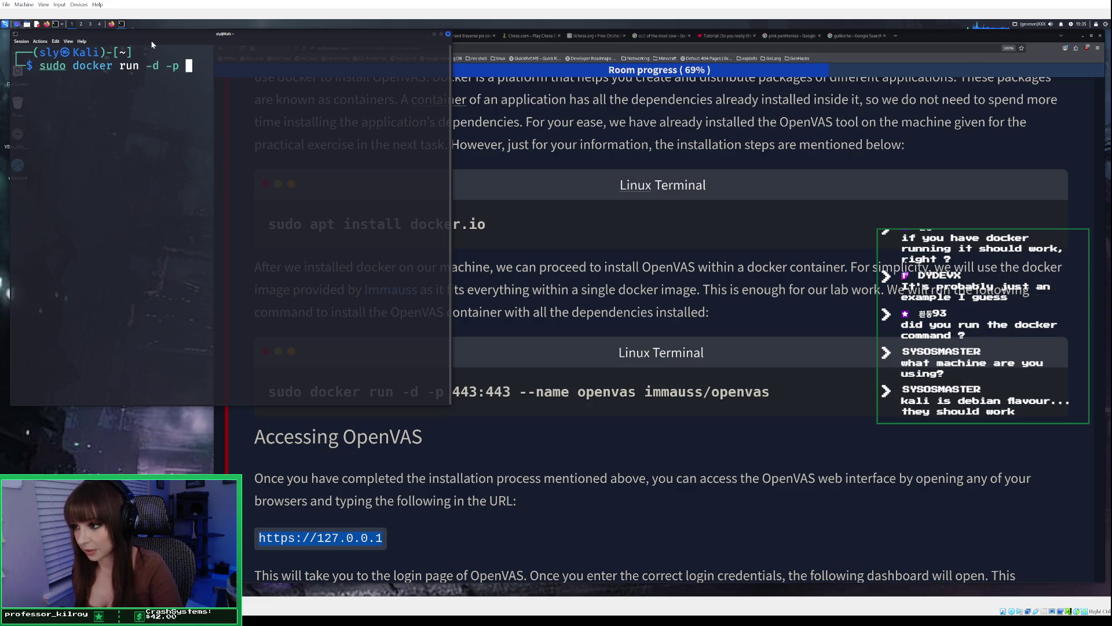
pyautogui.write('443')
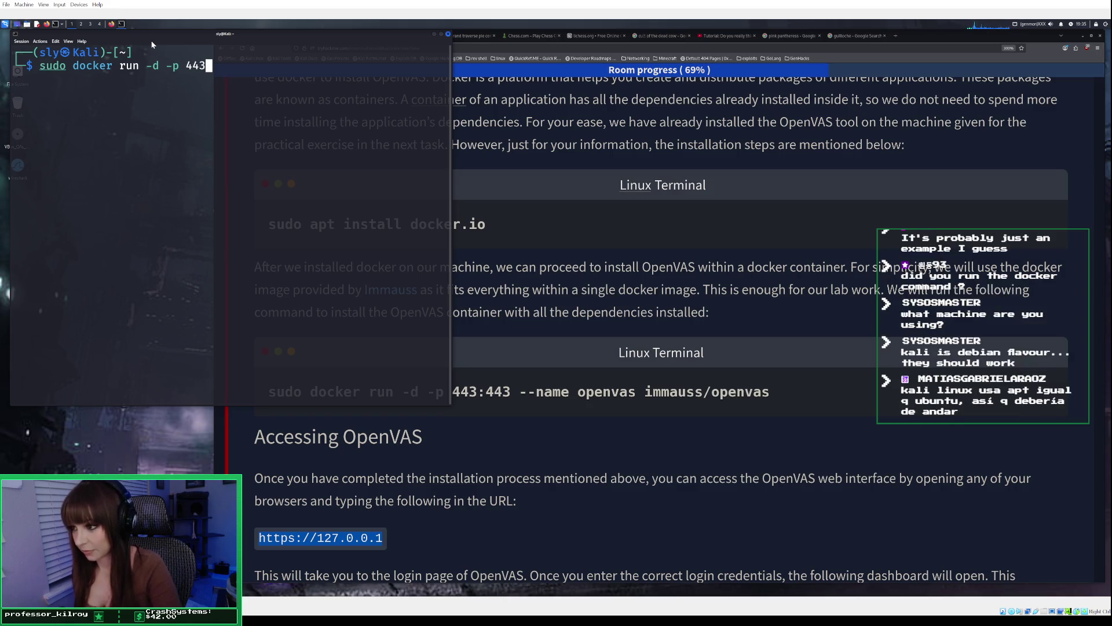
pyautogui.write(':443')
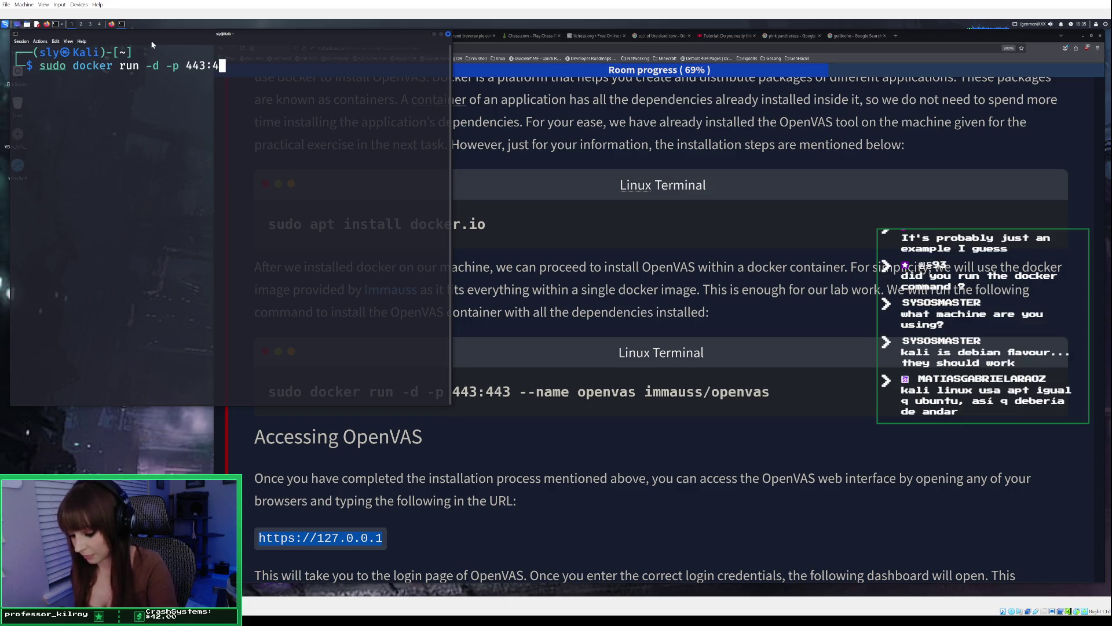
pyautogui.write(' --name ')
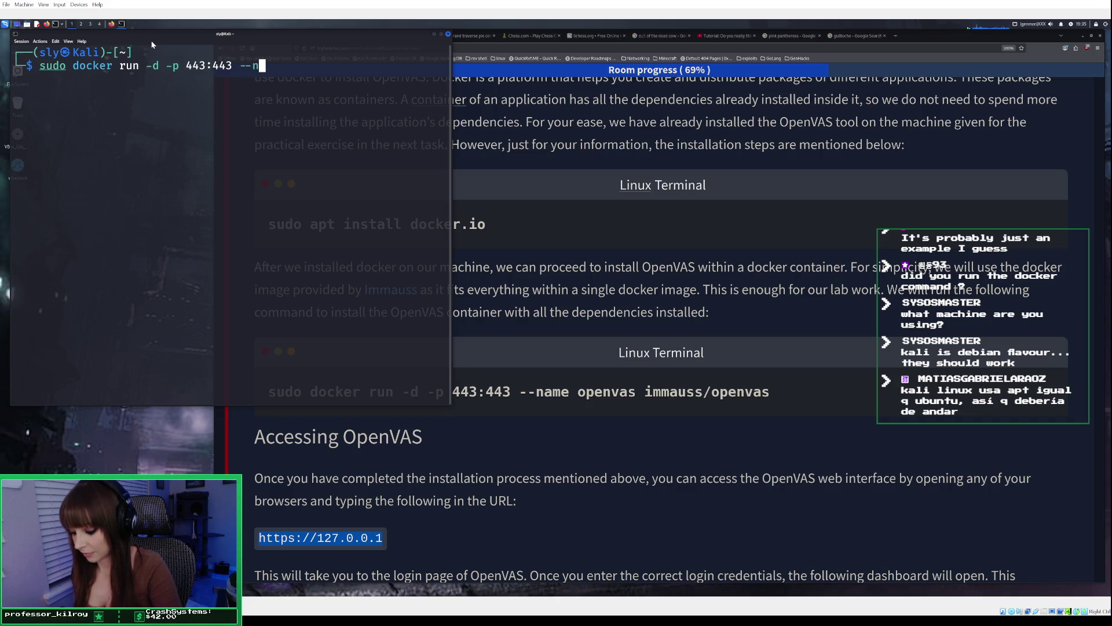
pyautogui.write('opne')
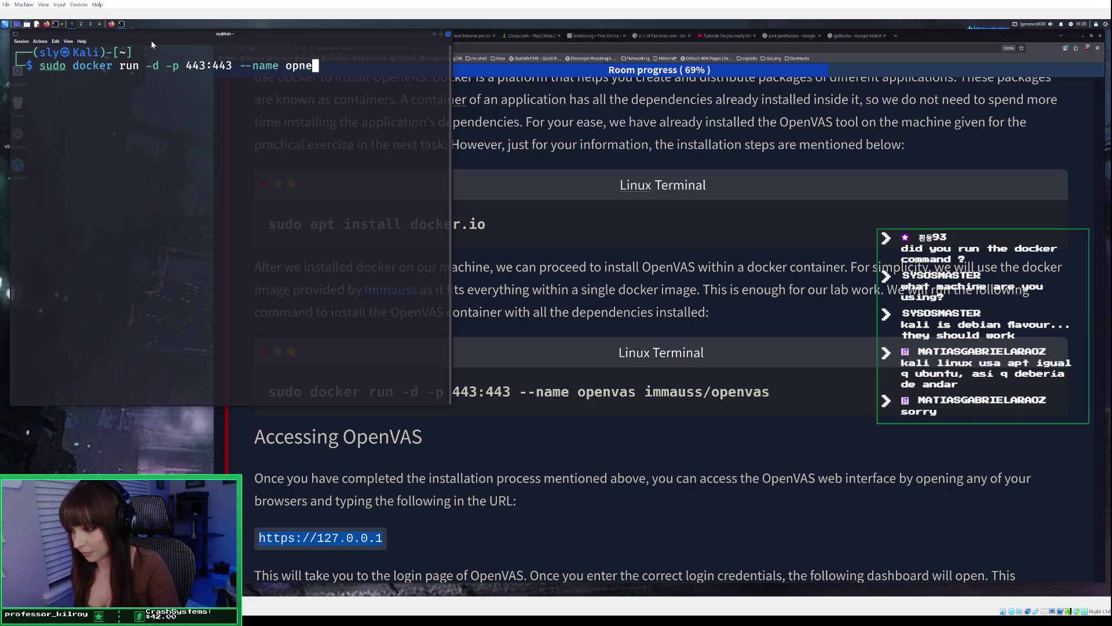
pyautogui.press('BackSpace')
pyautogui.press('BackSpace')
pyautogui.write('en')
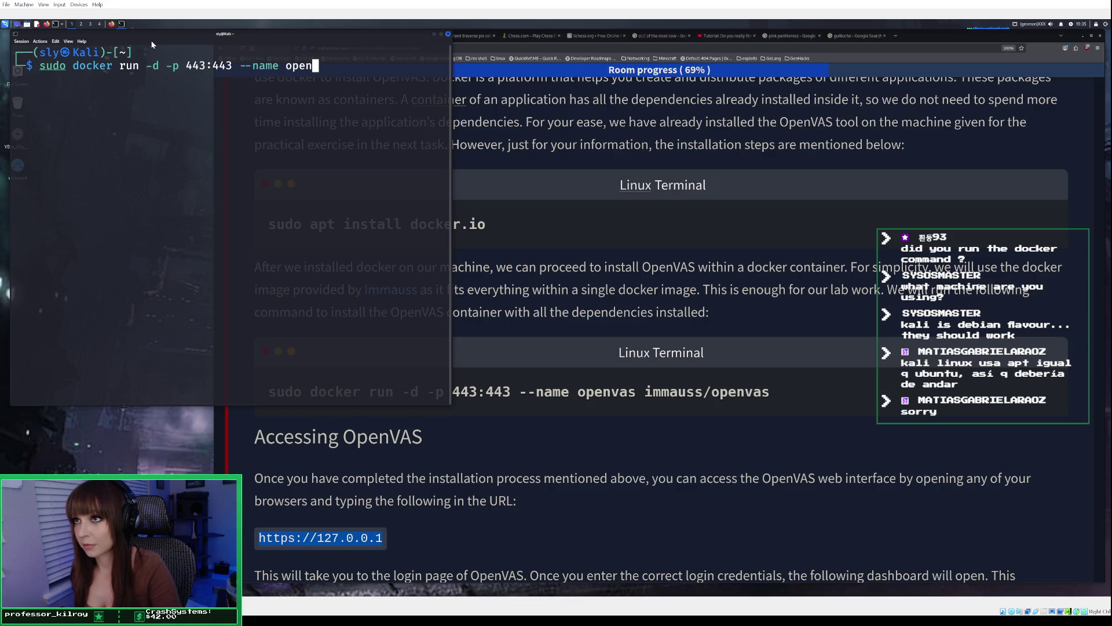
pyautogui.write('vas imm')
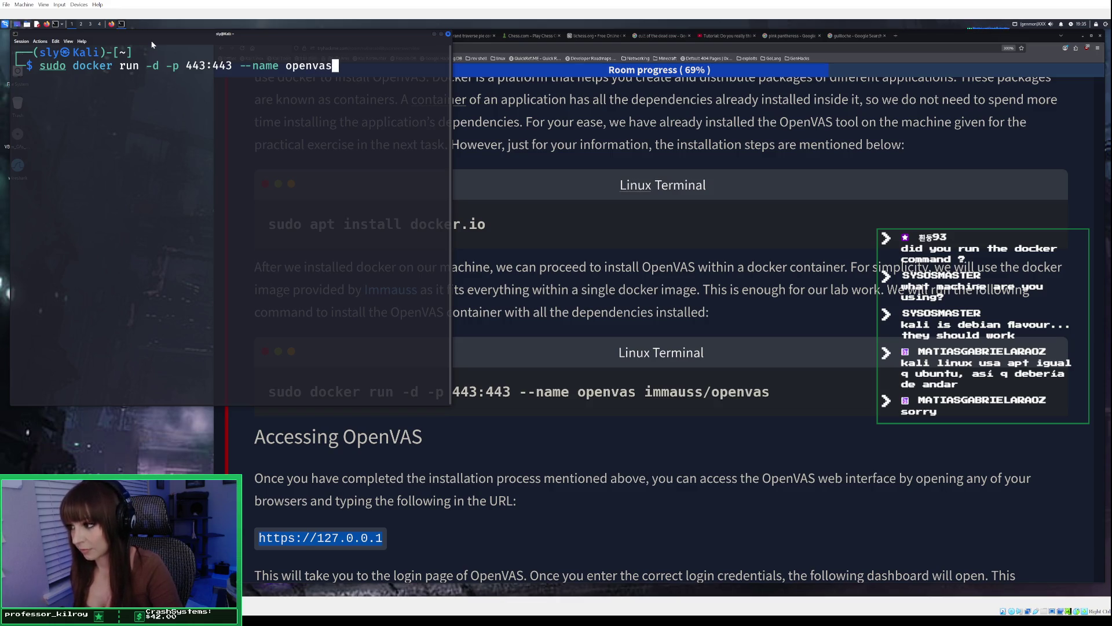
pyautogui.write('au')
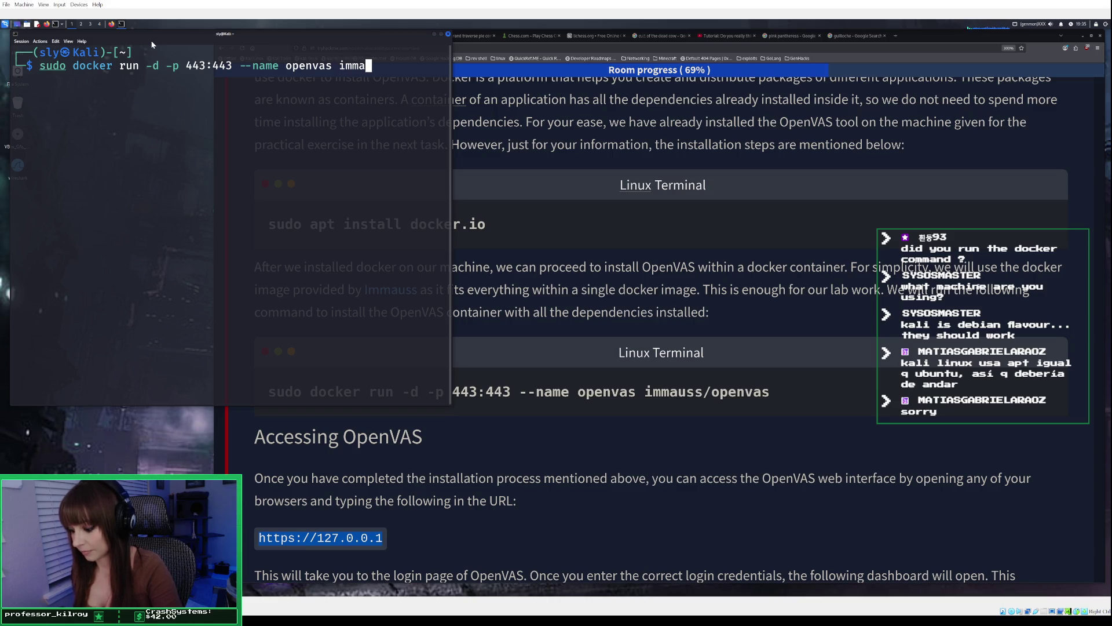
pyautogui.write('ss')
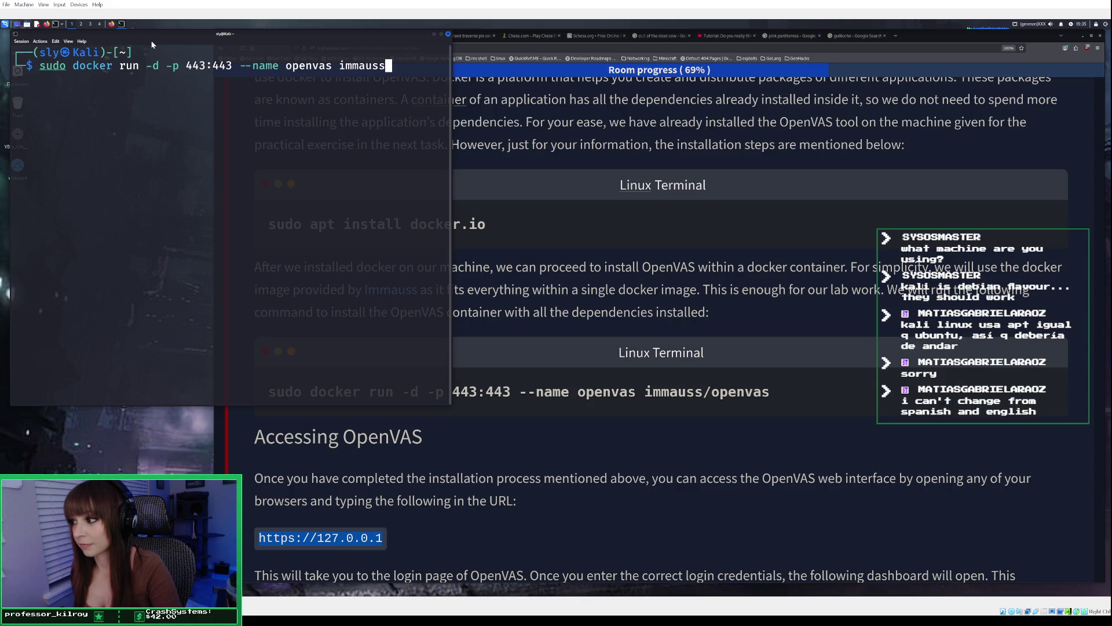
pyautogui.write('/')
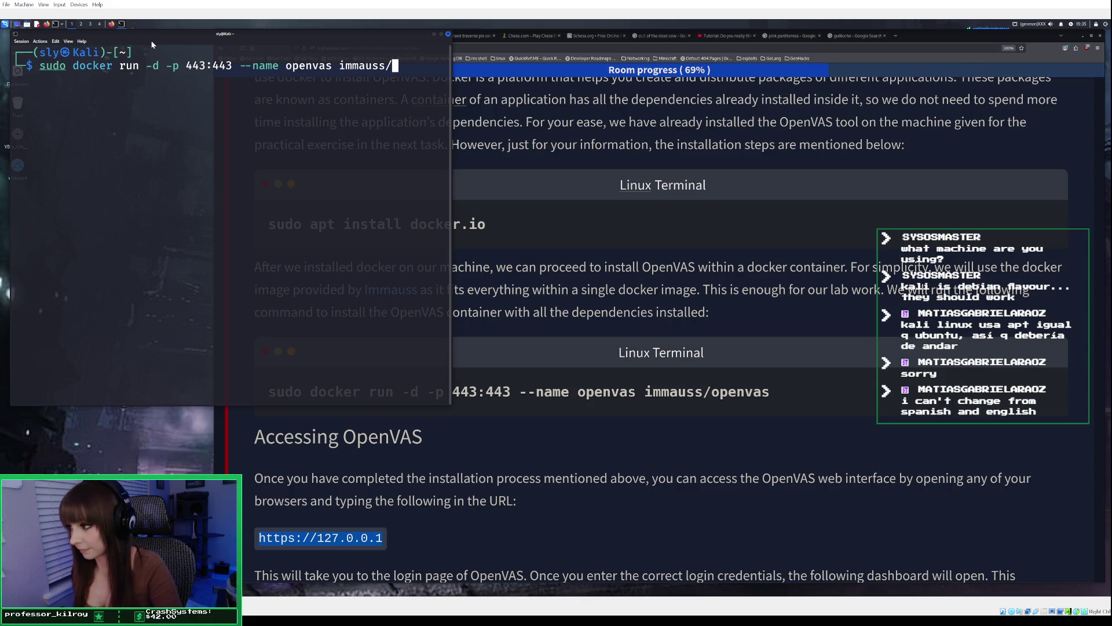
pyautogui.write('openvas')
pyautogui.press('Return')
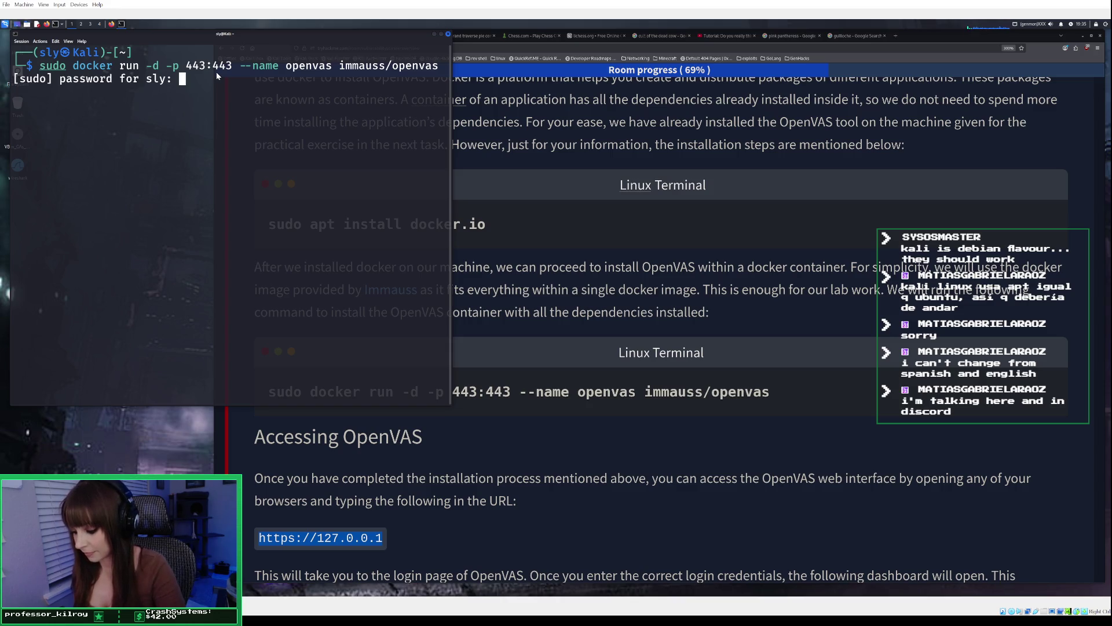
# Enter the sudo password so Docker starts pulling the immauss/openvas image
pyautogui.press('Return')
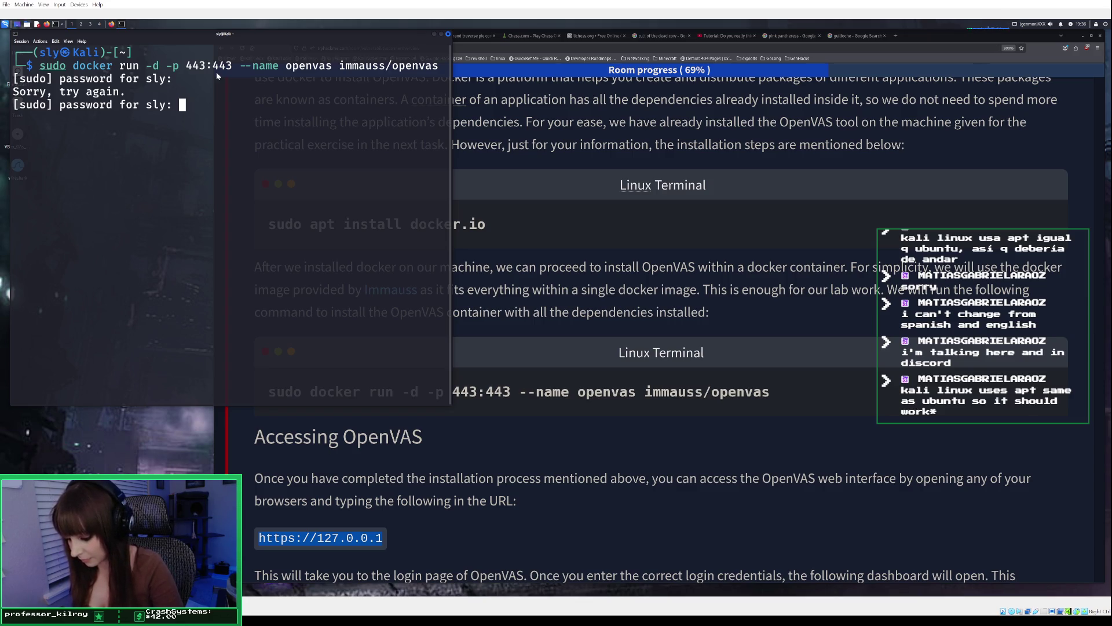
pyautogui.press('Return')
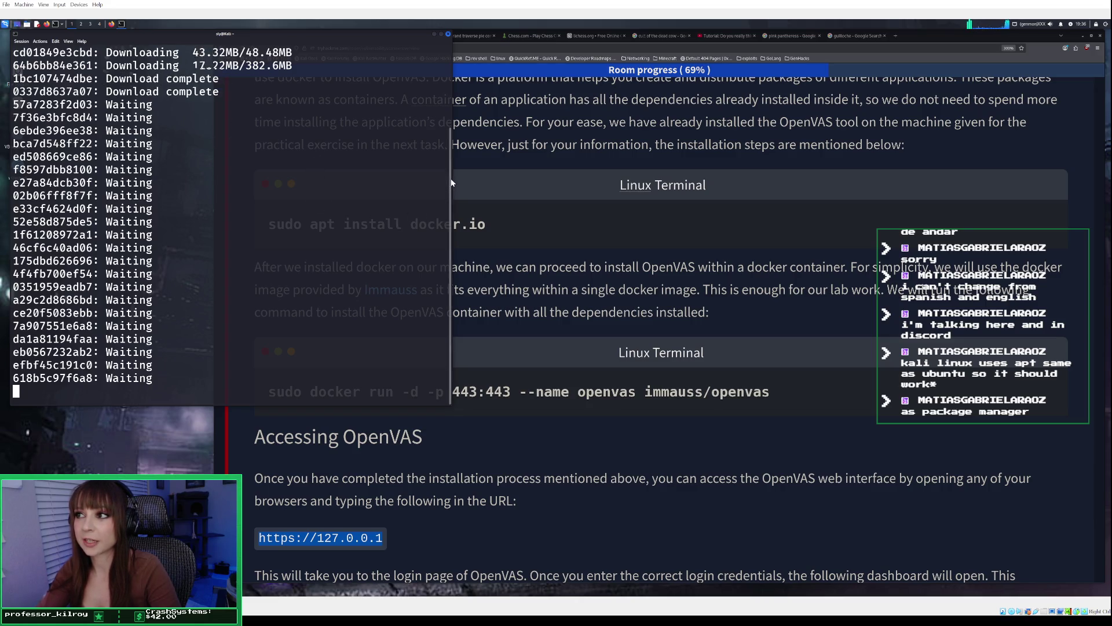
# Review the pull's 'no space left on device' failure and type docker images list
pyautogui.scroll(2, 458, 116)
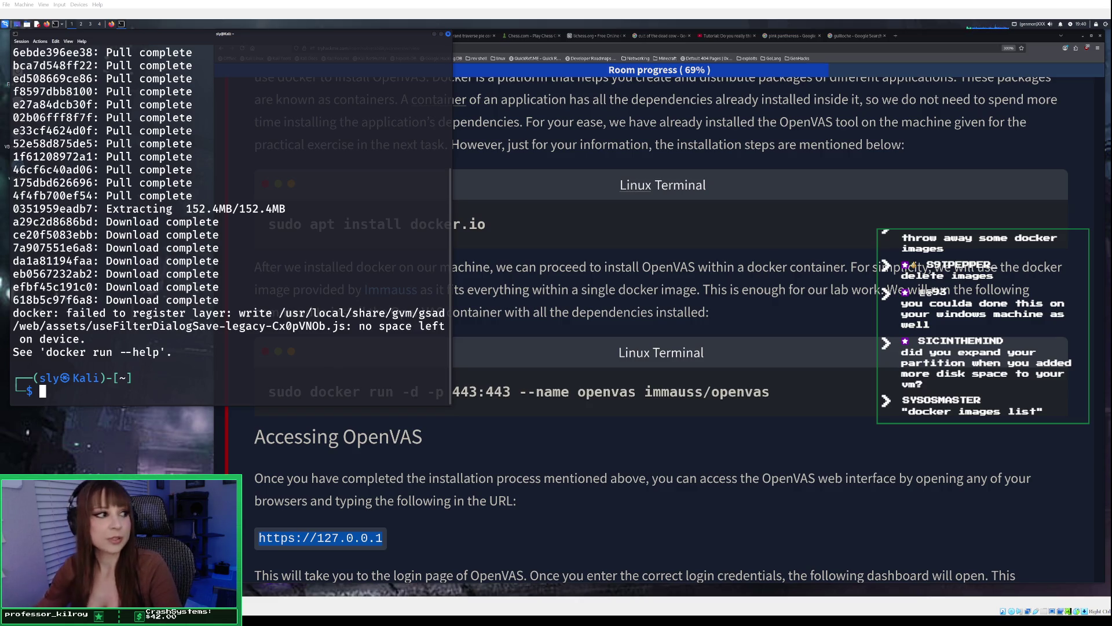
pyautogui.write('docker i')
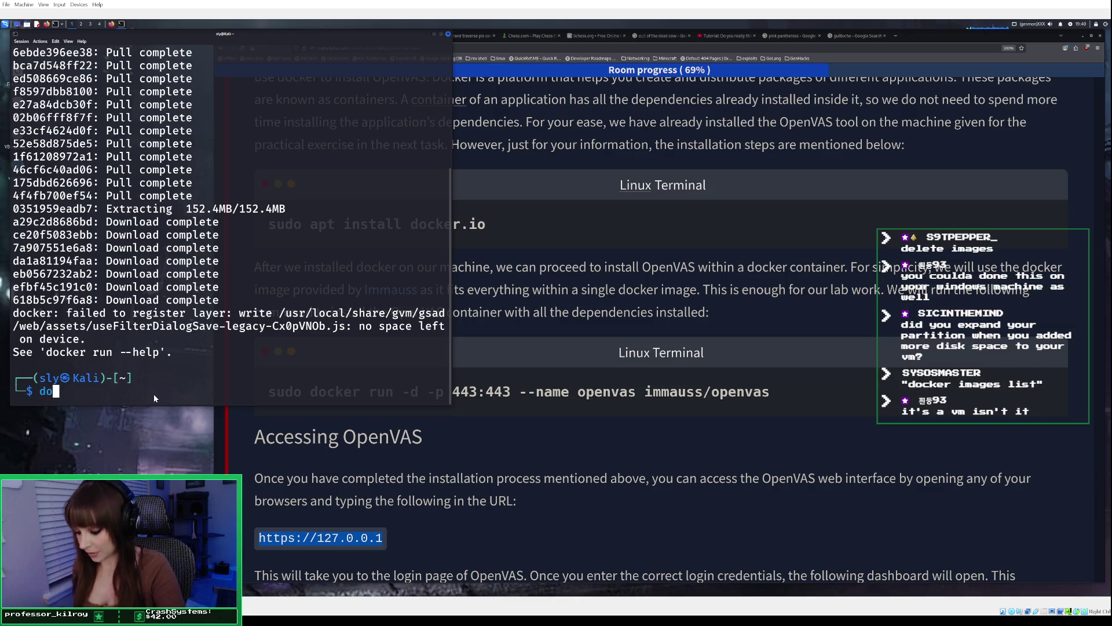
pyautogui.write('mages list')
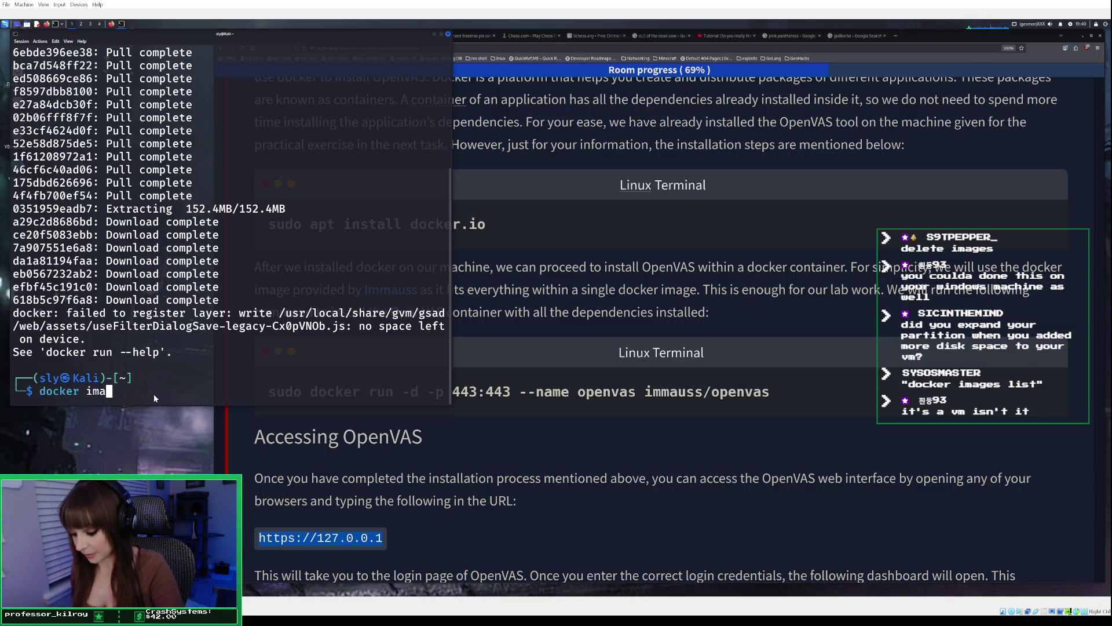
# List local images with docker images: gitea/gitea 180MB, mysql 920MB, hello-world 10.1kB
pyautogui.press('Return')
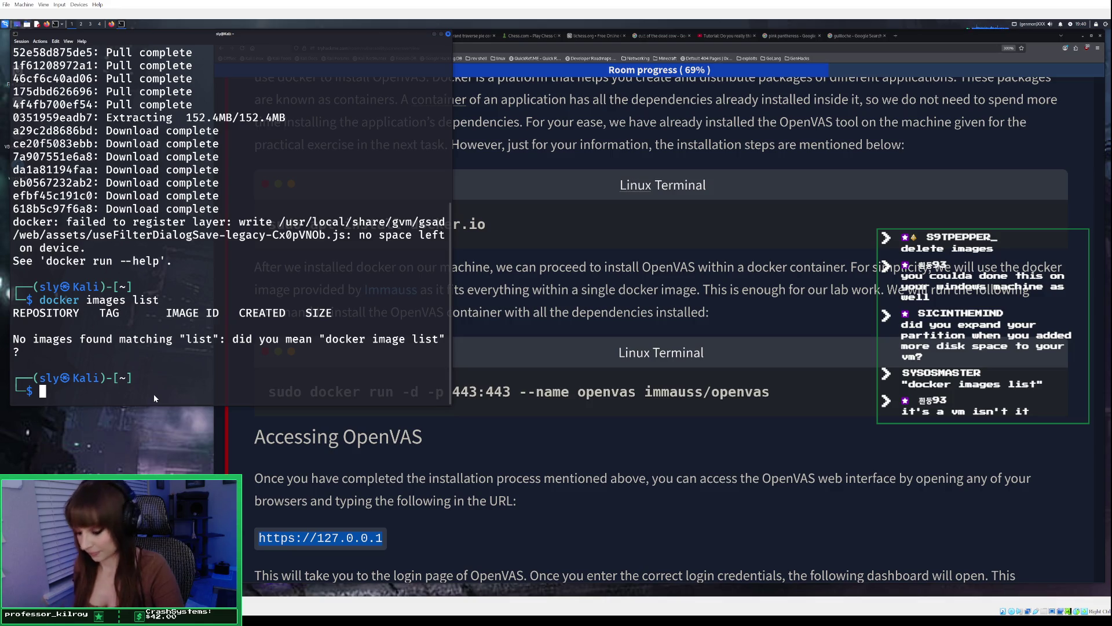
pyautogui.press('Up')
pyautogui.press('Home')
pyautogui.press('Right')
pyautogui.press('Right')
pyautogui.press('Right')
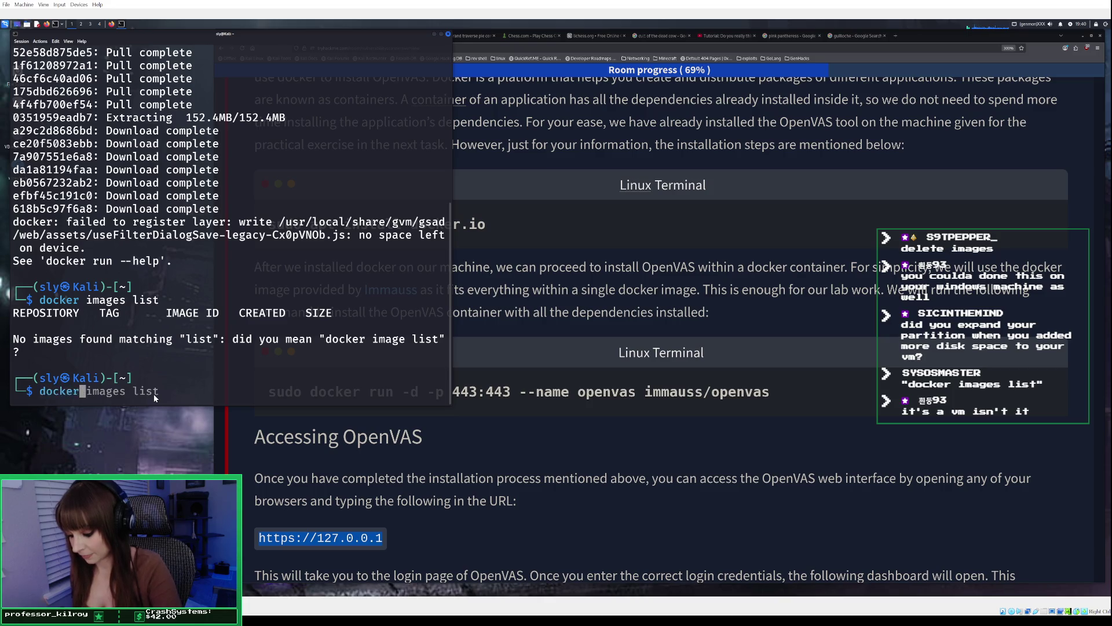
pyautogui.press('Right')
pyautogui.press('Right')
pyautogui.press('Right')
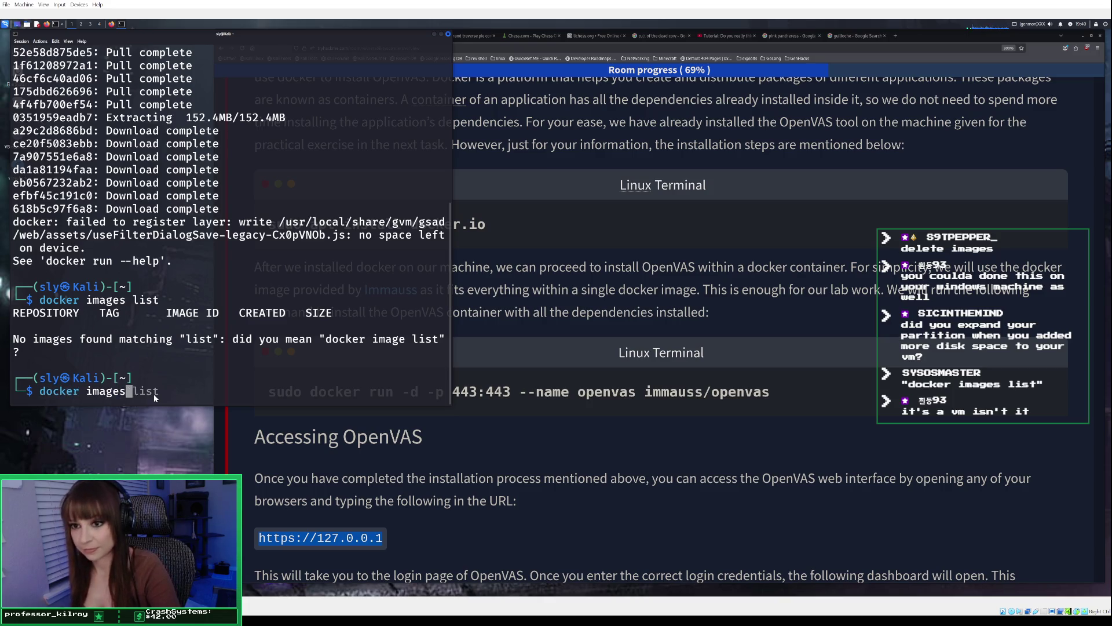
pyautogui.press('Delete')
pyautogui.press('Delete')
pyautogui.press('Delete')
pyautogui.press('Return')
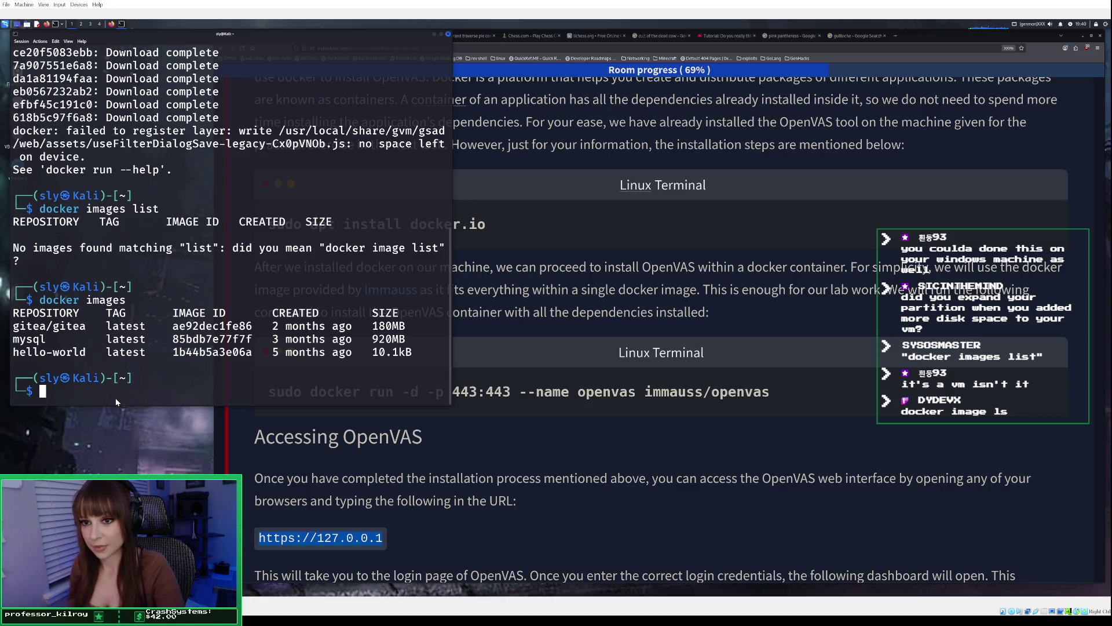
# Begin a new docker command in the terminal before switching to the browser
pyautogui.write('rm')
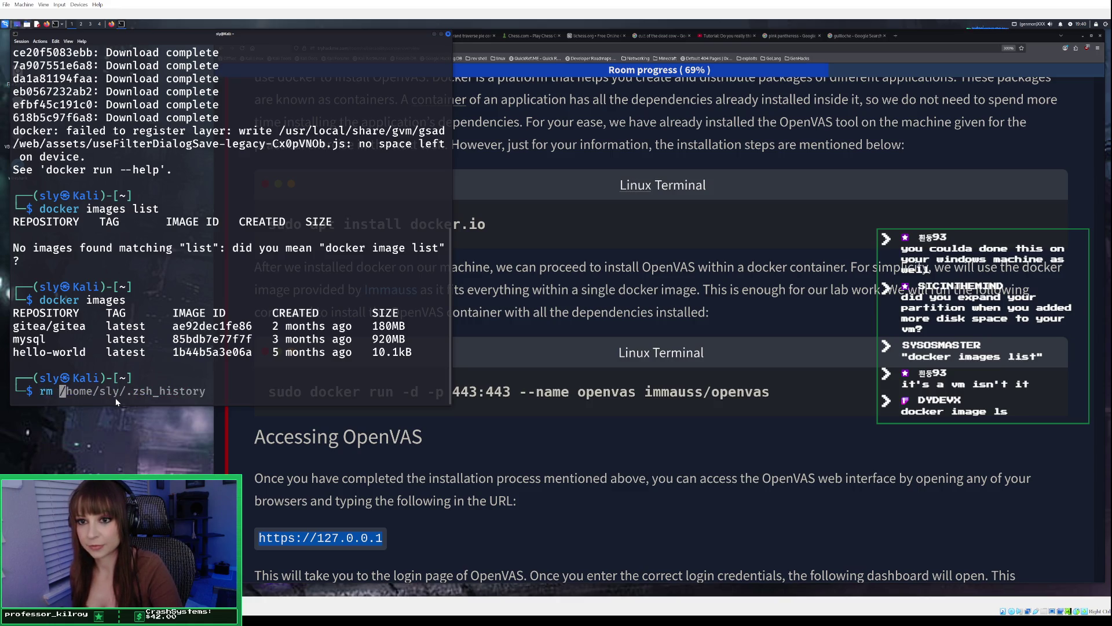
pyautogui.press('BackSpace')
pyautogui.press('BackSpace')
pyautogui.press('BackSpace')
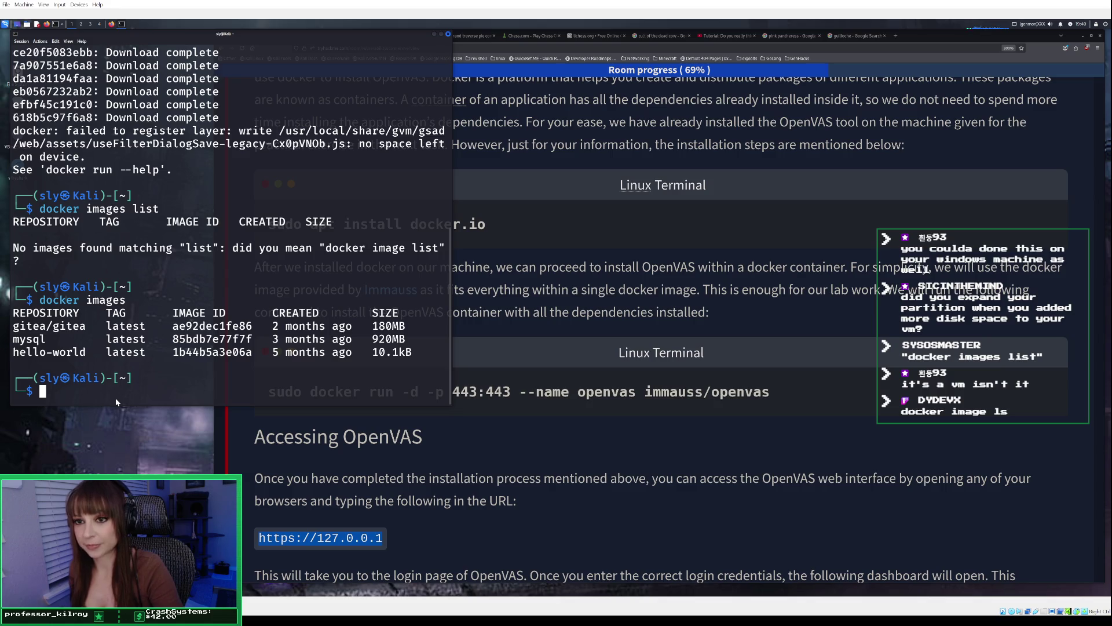
pyautogui.write('docker')
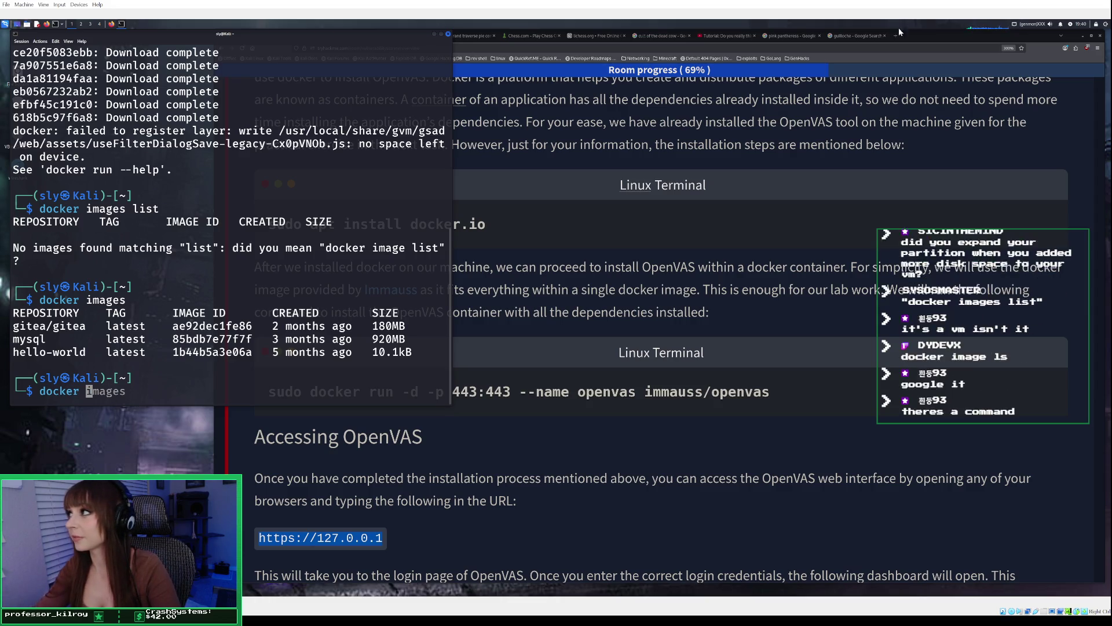
pyautogui.click(854, 36)
# Search Google for 'command for deleting docker images'
pyautogui.click(843, 44)
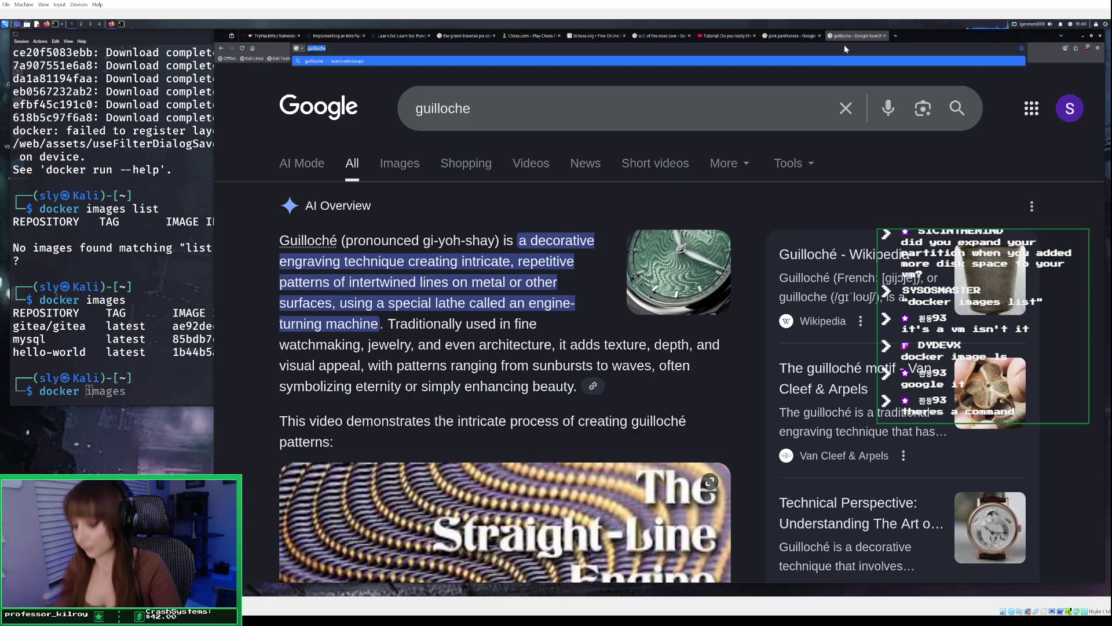
pyautogui.write('dcomman')
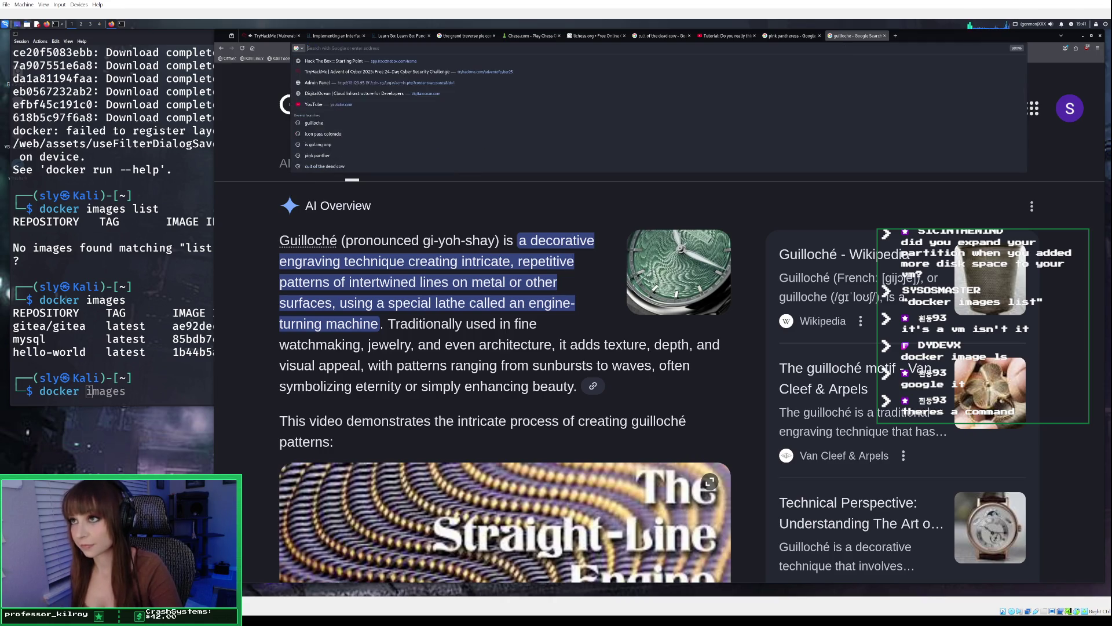
pyautogui.write('d for deletei')
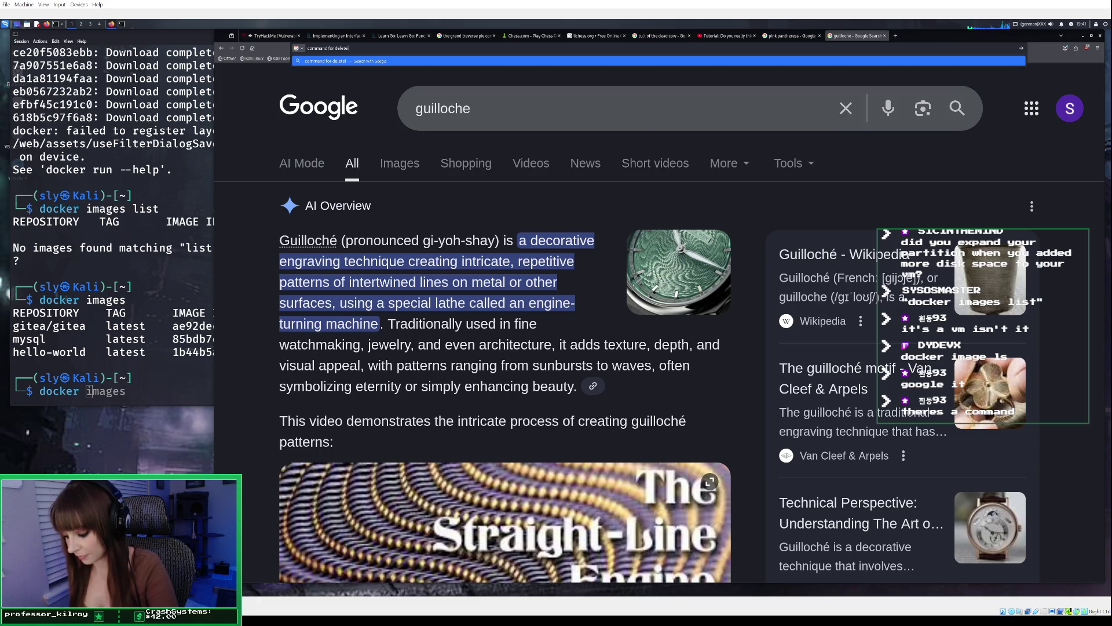
pyautogui.press('BackSpace')
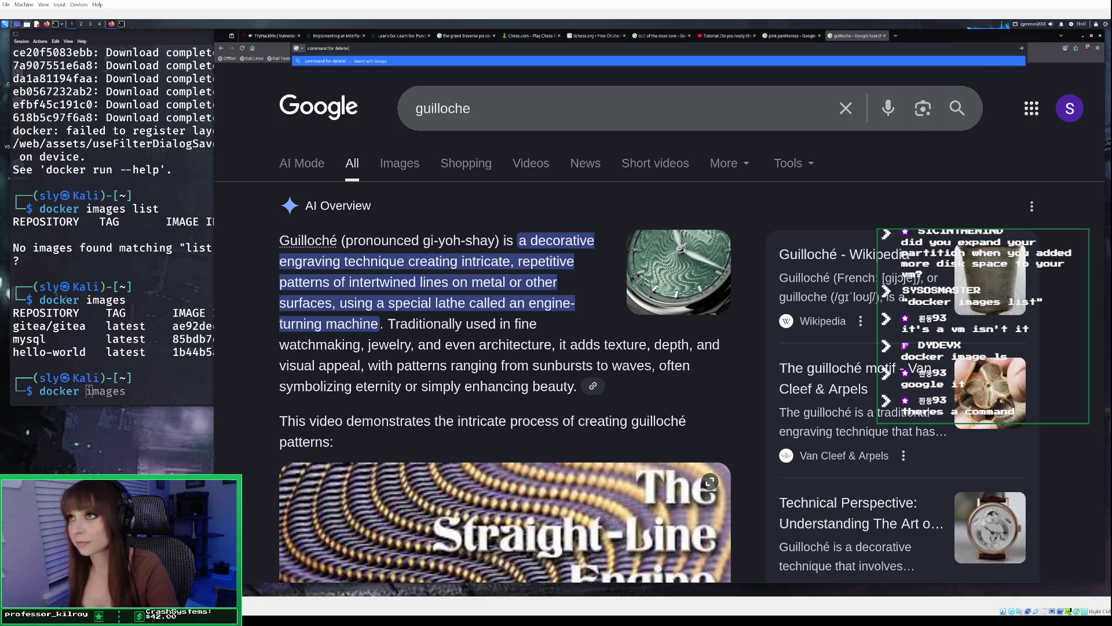
pyautogui.write('ing docker i')
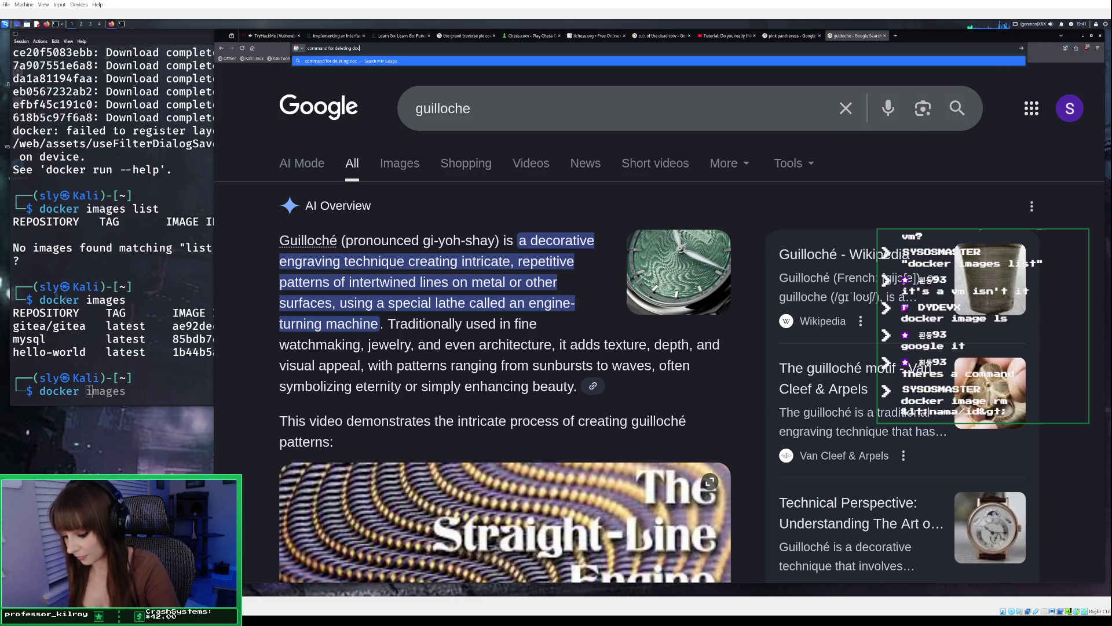
pyautogui.write('mages')
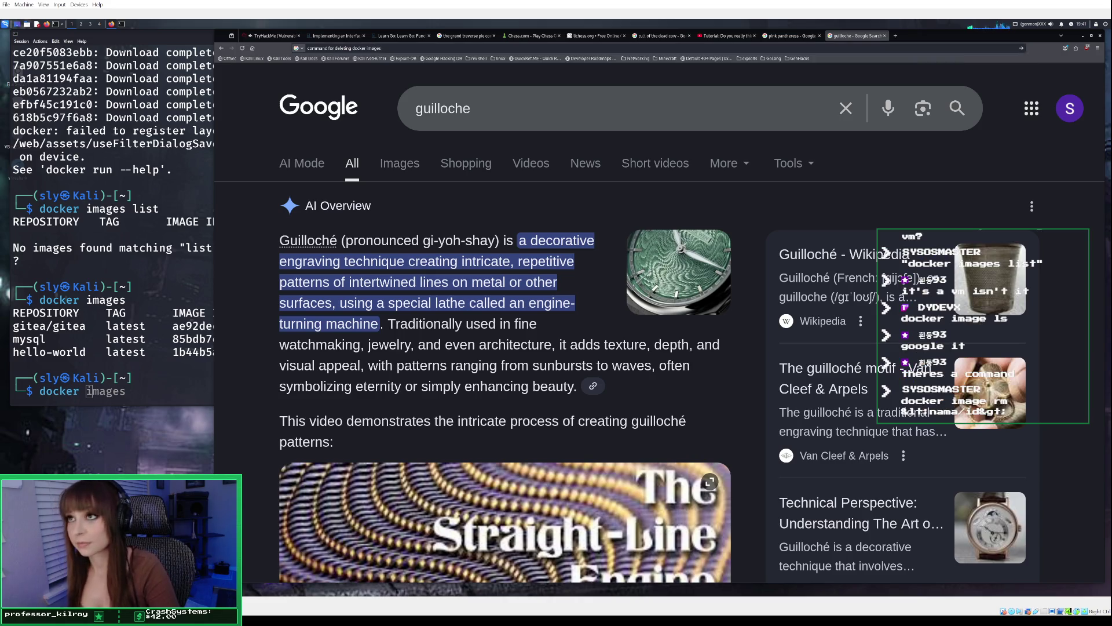
pyautogui.press('Return')
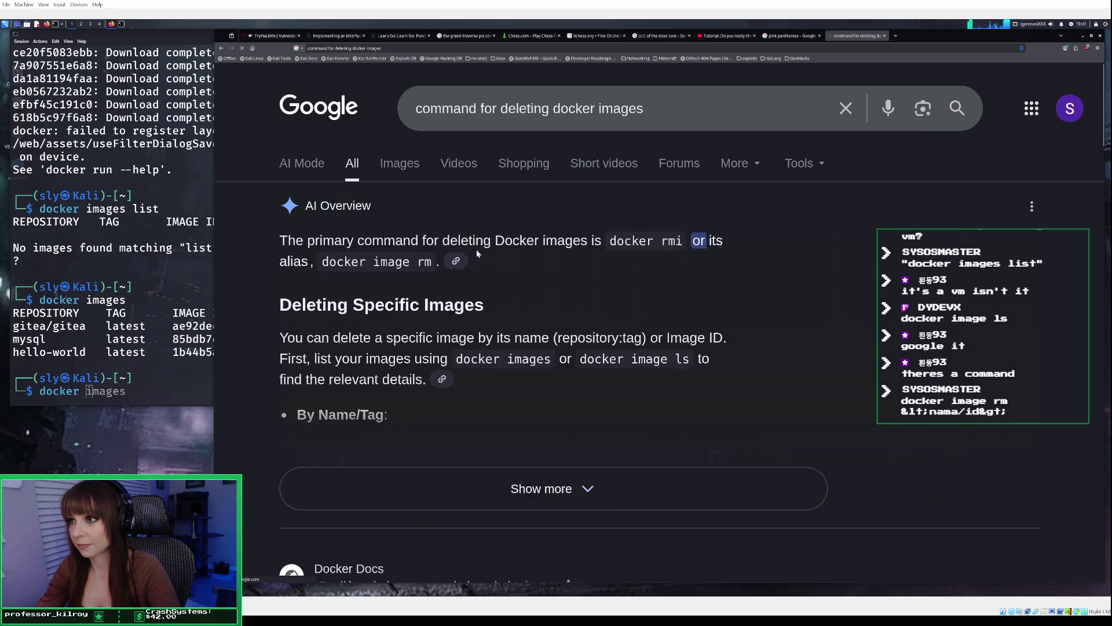
# Compare the terminal with the search results and expand the full answer on deleting images
pyautogui.click(138, 395)
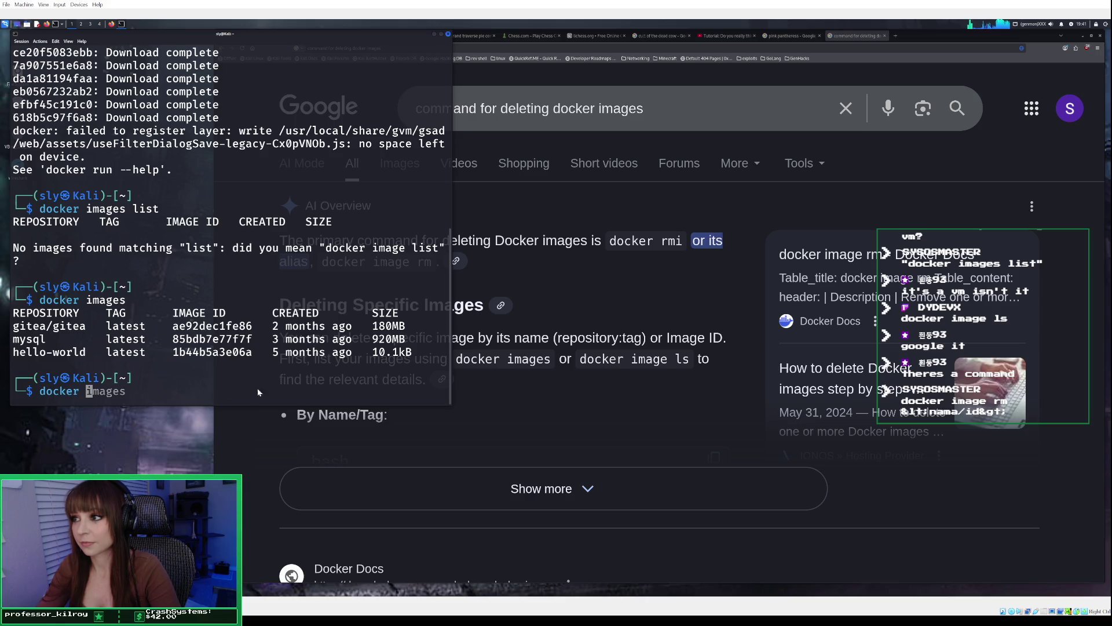
pyautogui.click(527, 398)
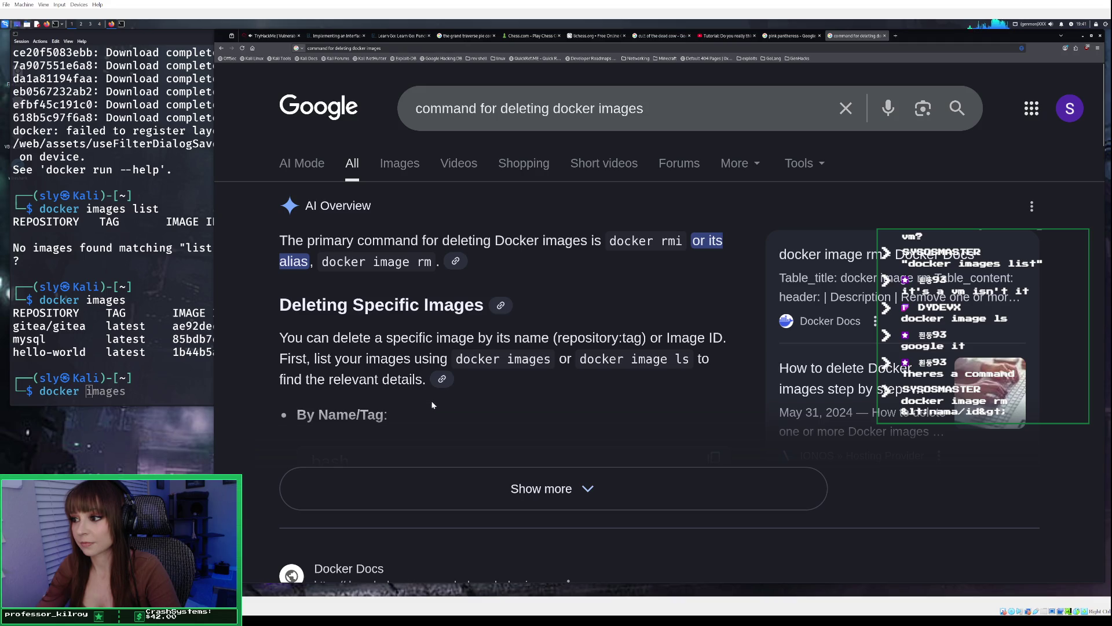
pyautogui.click(166, 397)
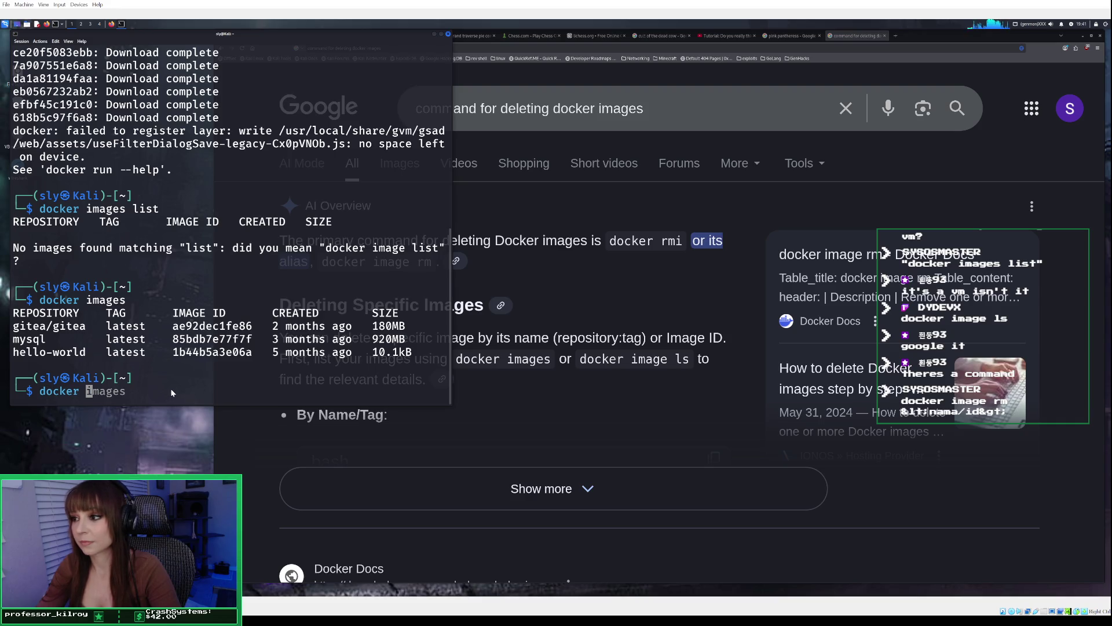
pyautogui.click(468, 391)
pyautogui.scroll(-2, 400, 399)
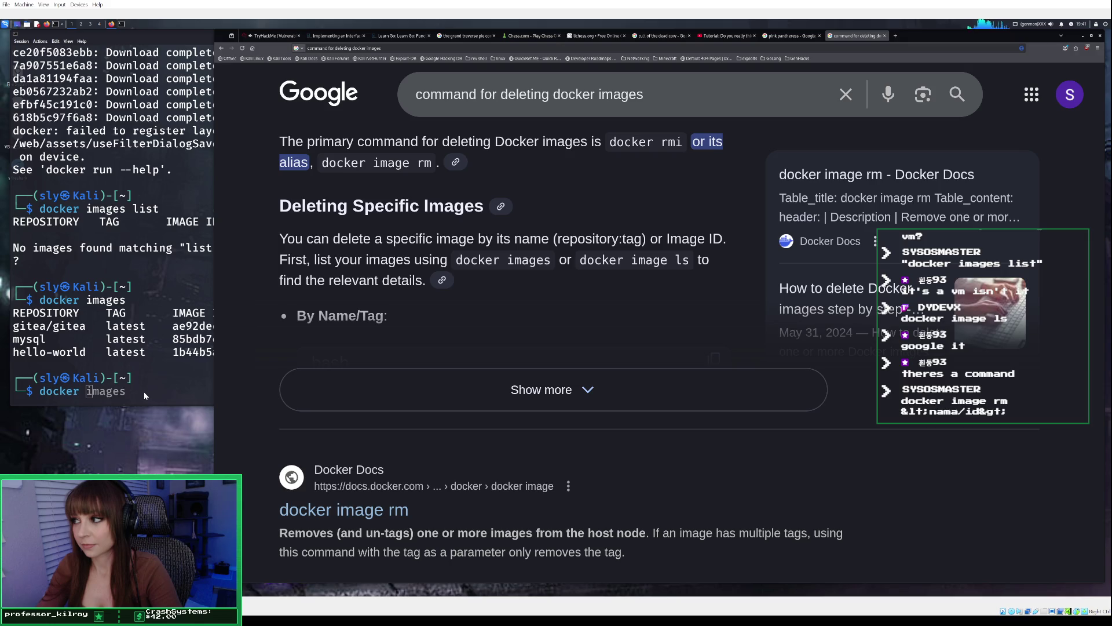
pyautogui.click(433, 394)
# Read through the docker rmi, image prune and system prune options, then return to the terminal
pyautogui.scroll(-3, 432, 395)
pyautogui.scroll(-5, 432, 394)
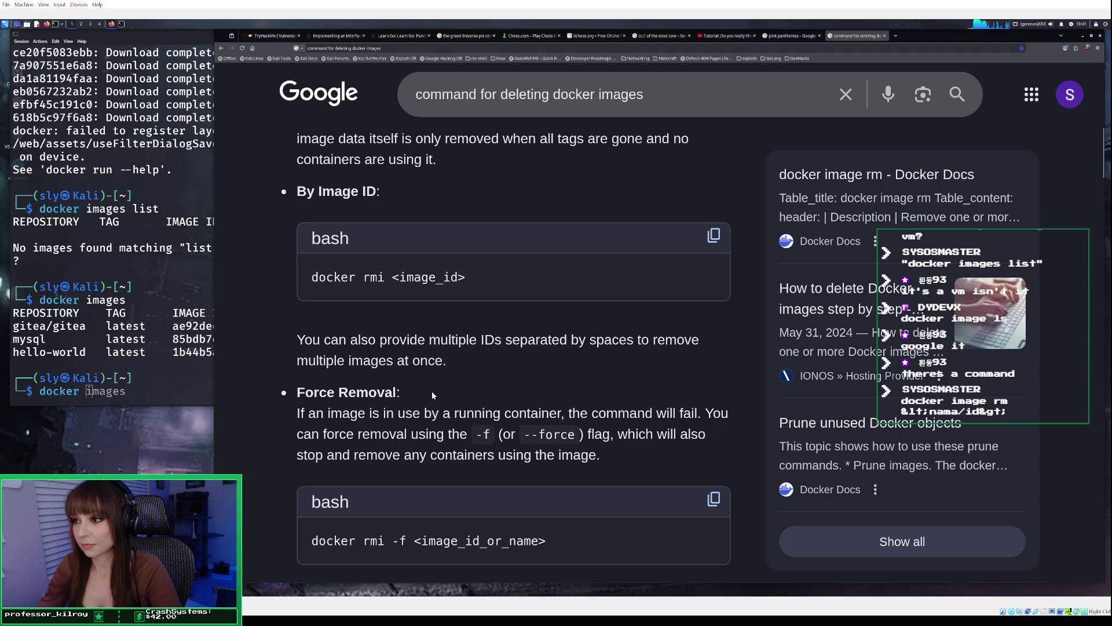
pyautogui.scroll(-5, 432, 393)
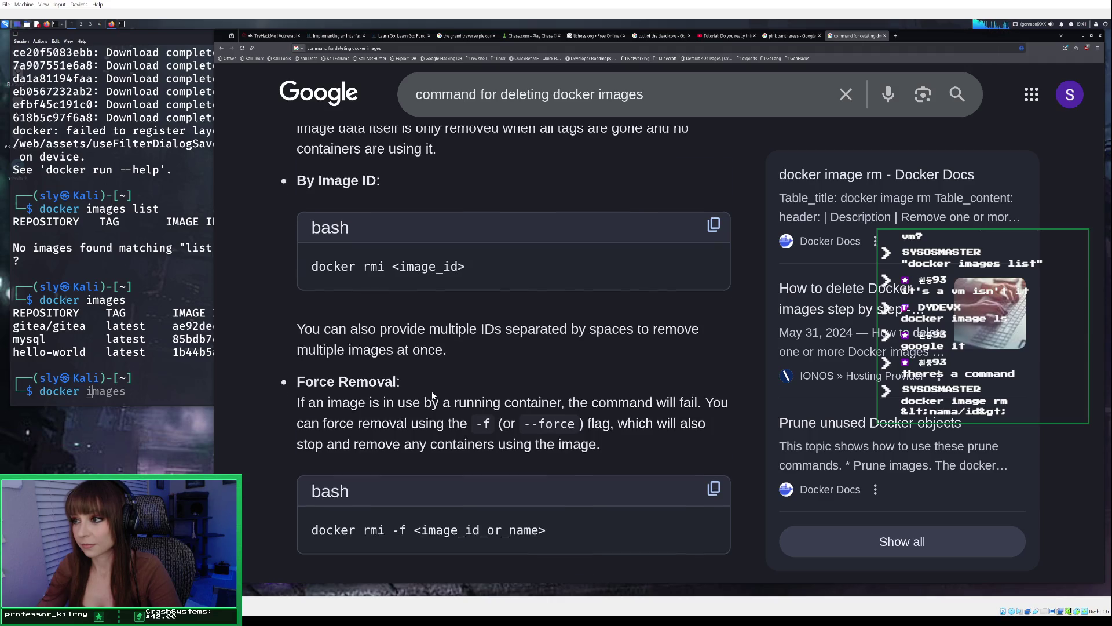
pyautogui.scroll(-5, 432, 396)
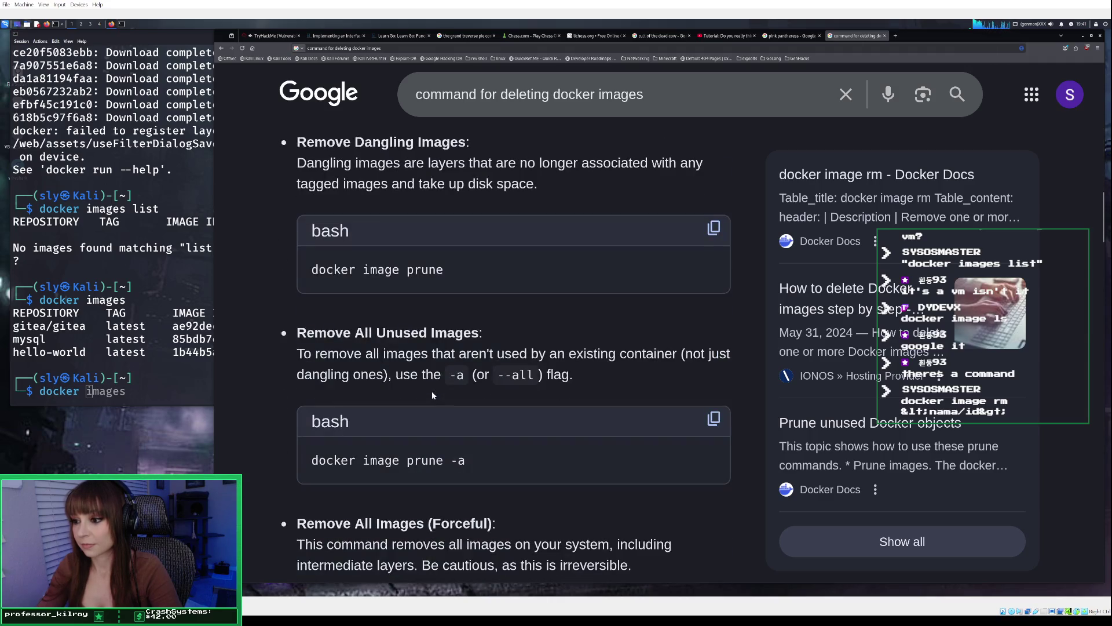
pyautogui.scroll(-1, 433, 396)
pyautogui.scroll(-4, 433, 396)
pyautogui.scroll(-5, 433, 395)
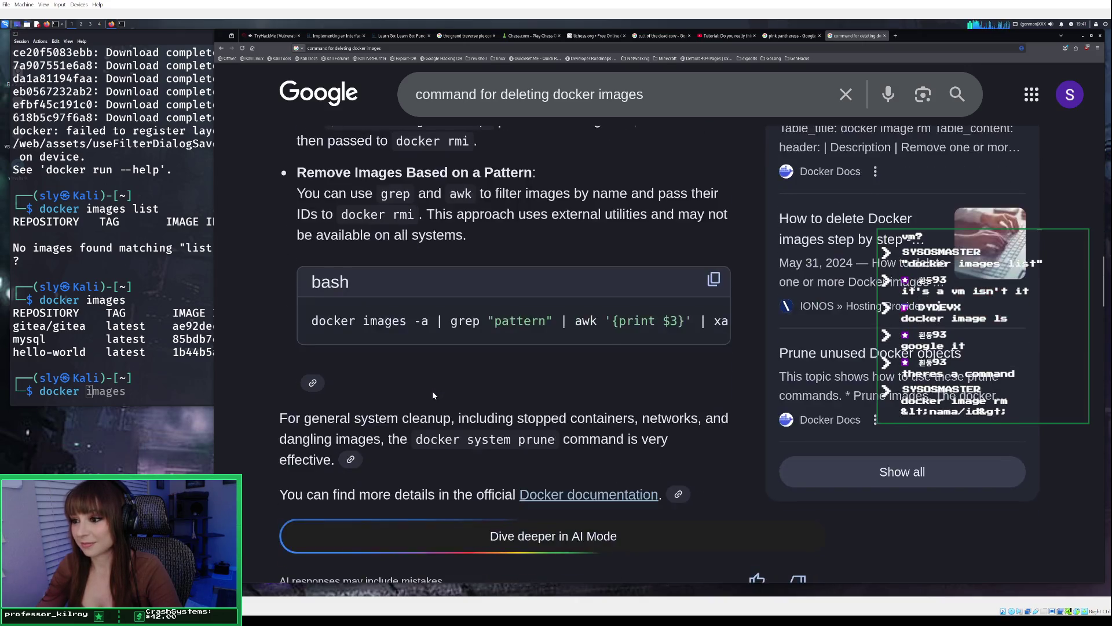
pyautogui.click(141, 394)
pyautogui.press('Right')
pyautogui.press('Right')
pyautogui.press('Right')
pyautogui.press('Right')
pyautogui.press('Right')
# Try docker image rm on gitea/gitea and then mysql; both fail with container conflicts
pyautogui.press('BackSpace')
pyautogui.write('rm ')
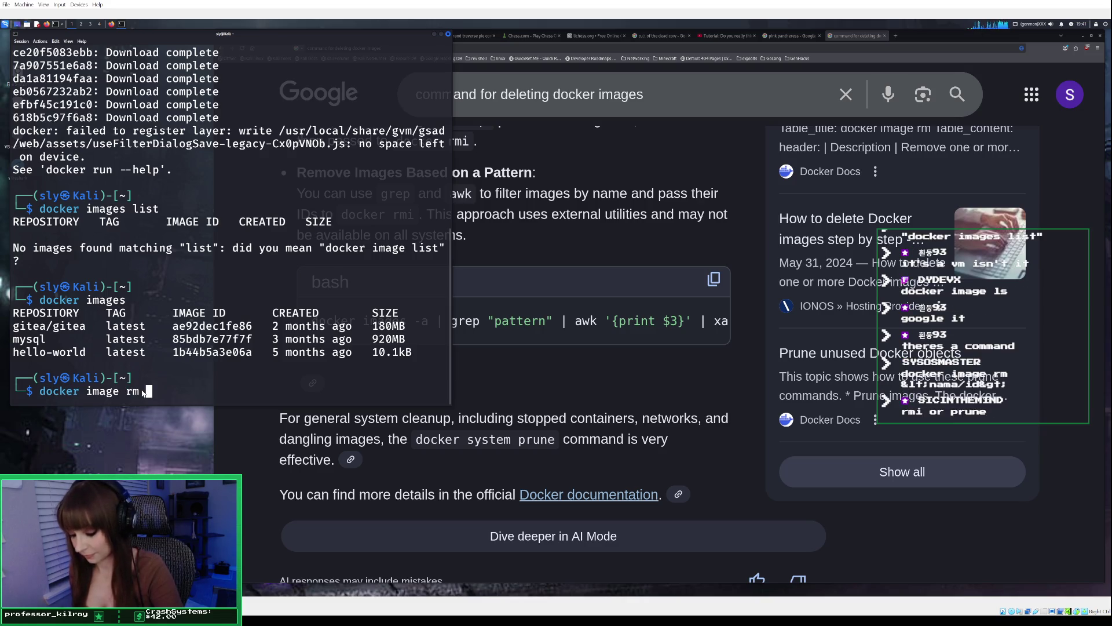
pyautogui.write('gitea')
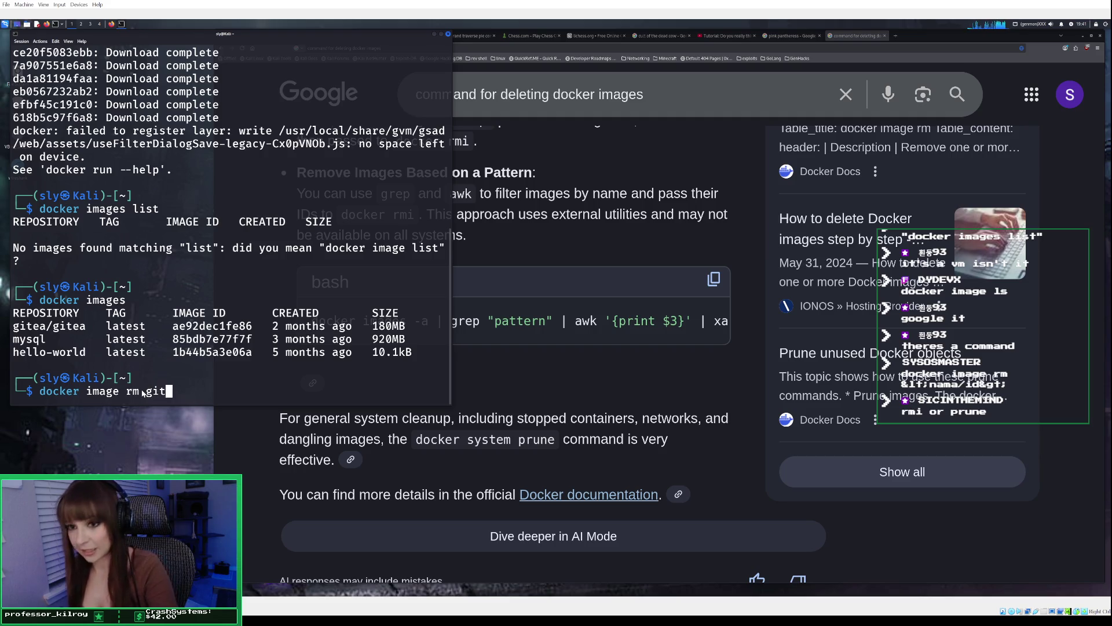
pyautogui.write('/gi')
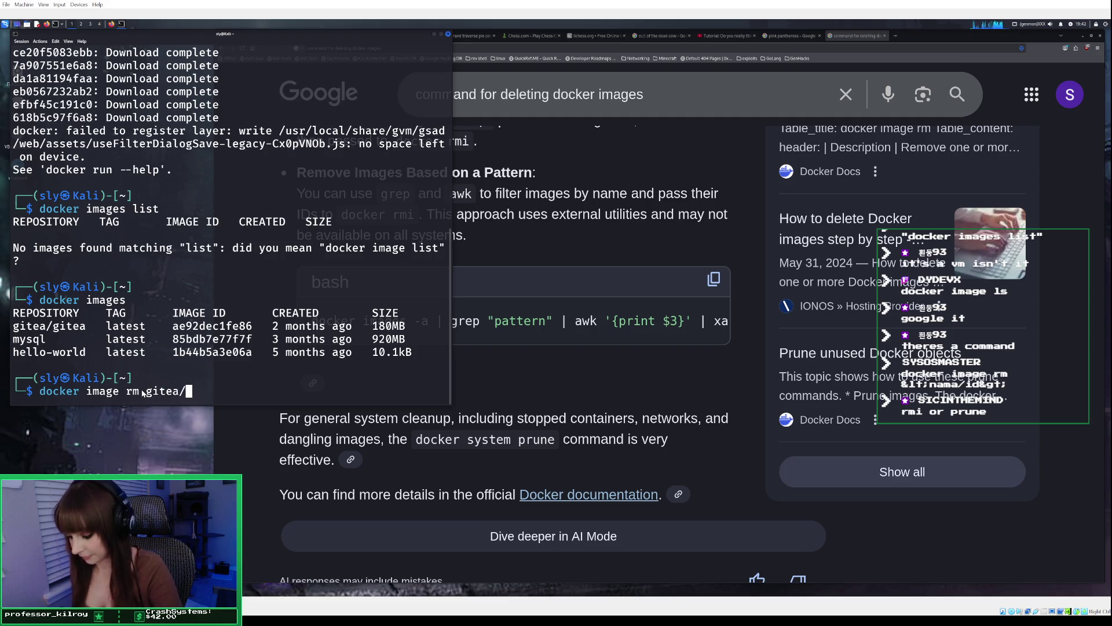
pyautogui.write('tea')
pyautogui.press('Return')
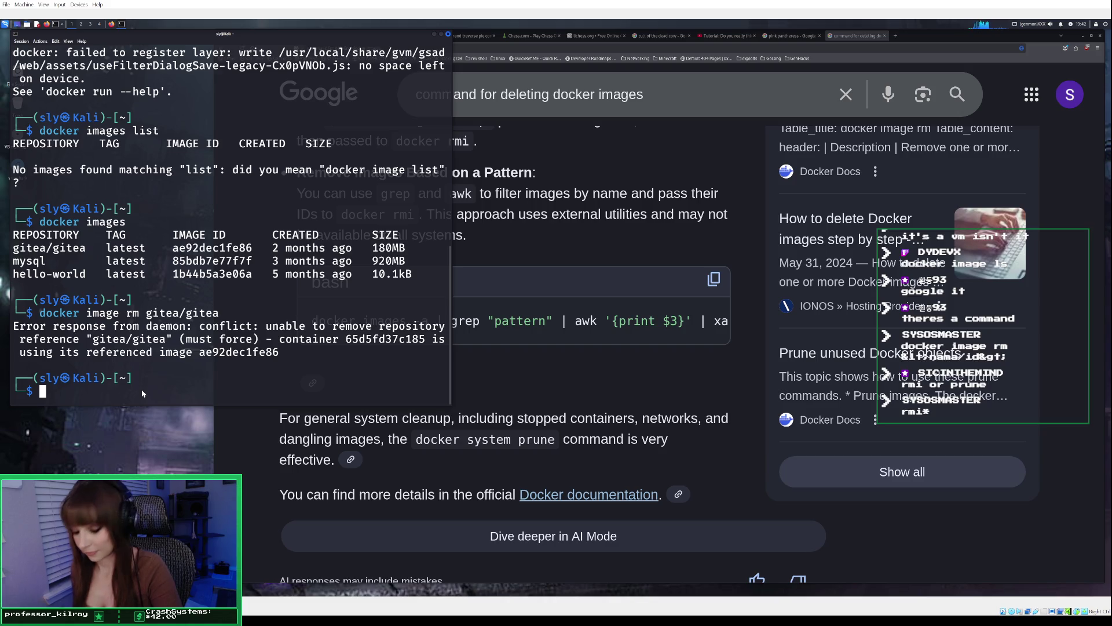
pyautogui.press('Up')
pyautogui.press('Left')
pyautogui.press('Left')
pyautogui.press('Left')
pyautogui.press('Delete')
pyautogui.press('Delete')
pyautogui.press('Delete')
pyautogui.write('mysql')
pyautogui.press('Return')
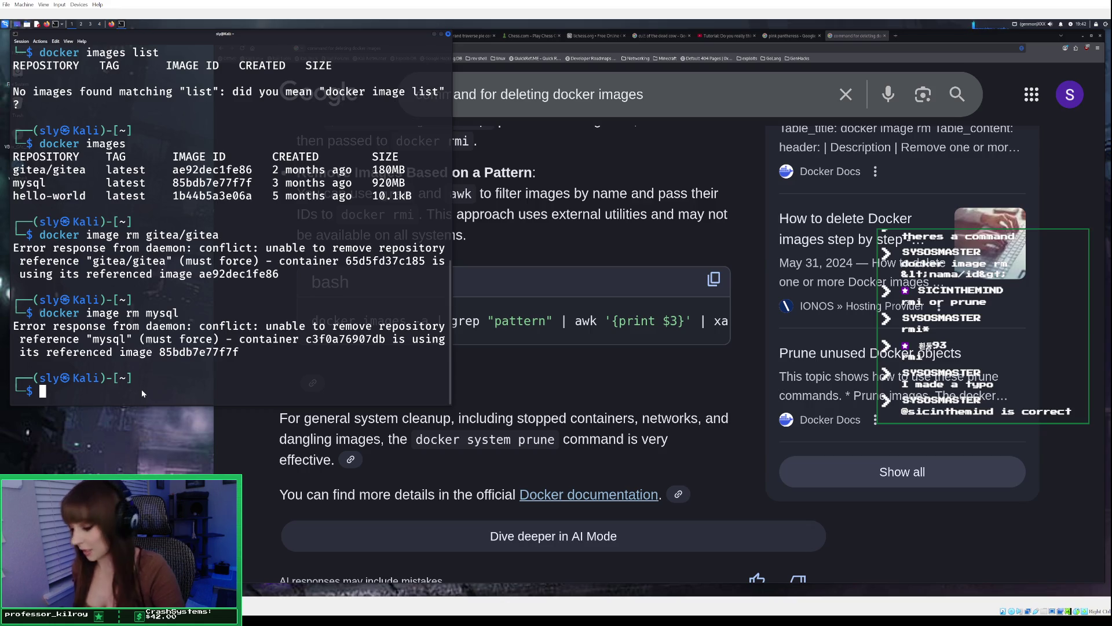
# Try docker image rm hello-world, which also fails because a container still uses it
pyautogui.press('Up')
pyautogui.press('Left')
pyautogui.press('Left')
pyautogui.press('Left')
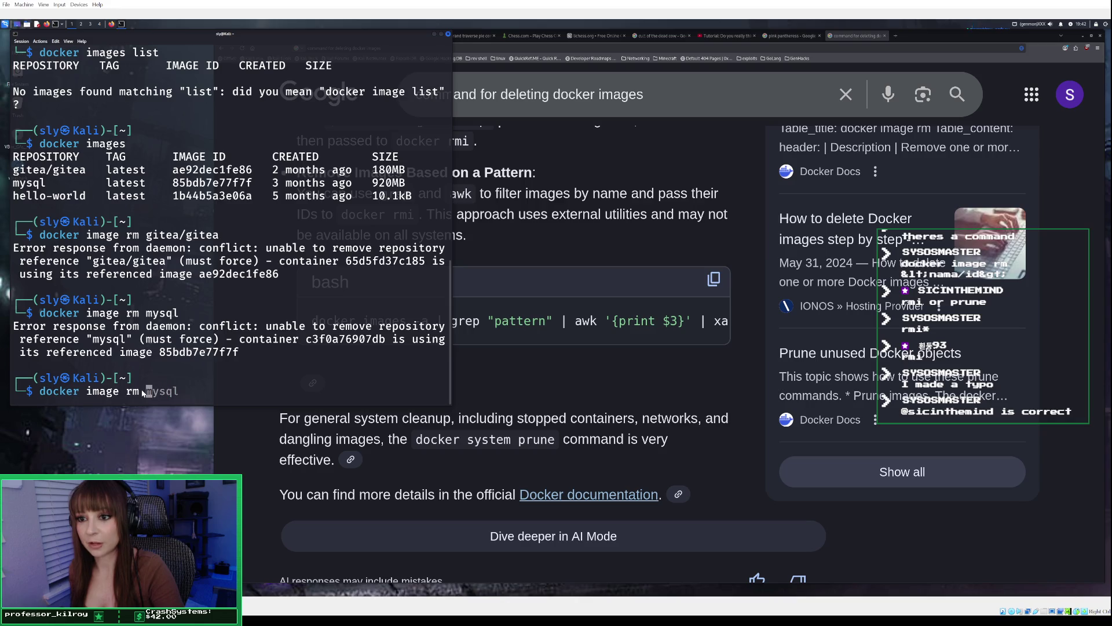
pyautogui.hotkey('ctrl', 'k')
pyautogui.write('hello-')
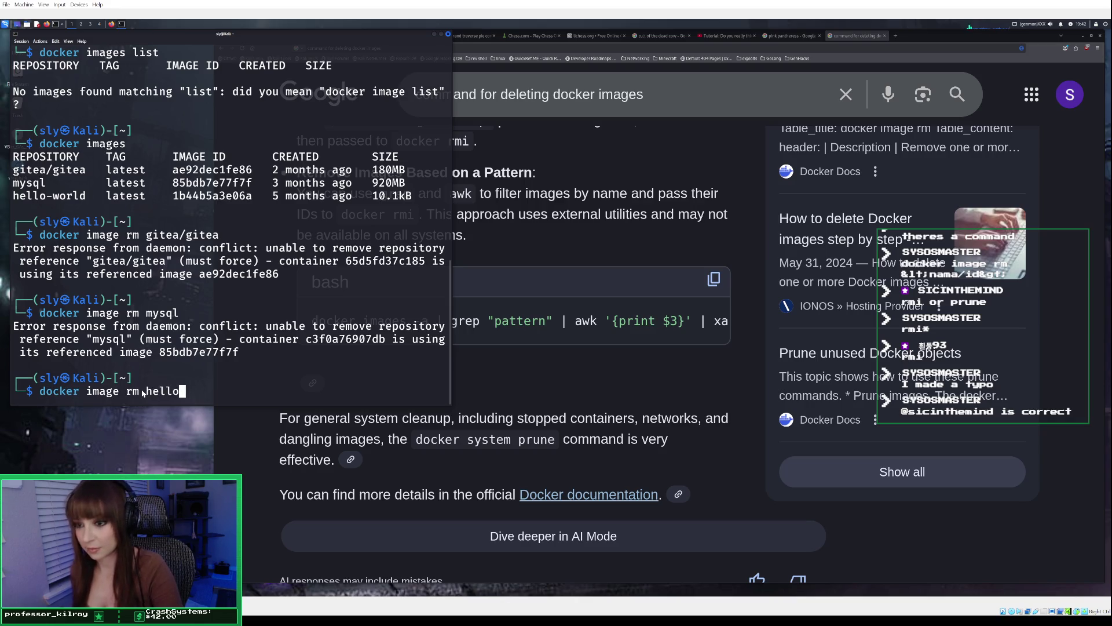
pyautogui.write('world')
pyautogui.press('Return')
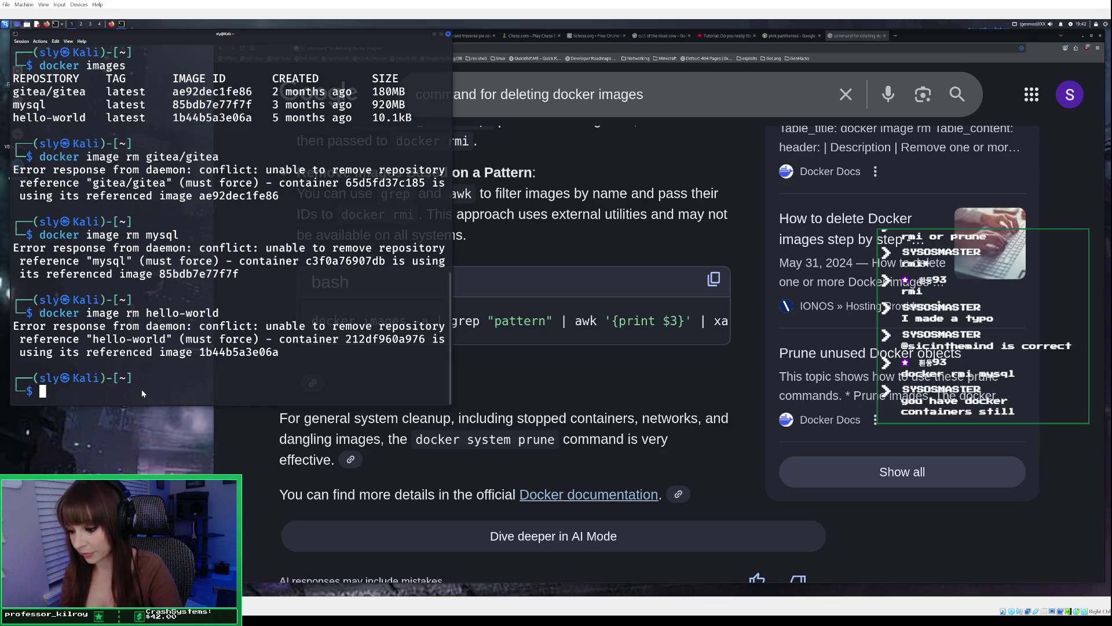
pyautogui.press('Up')
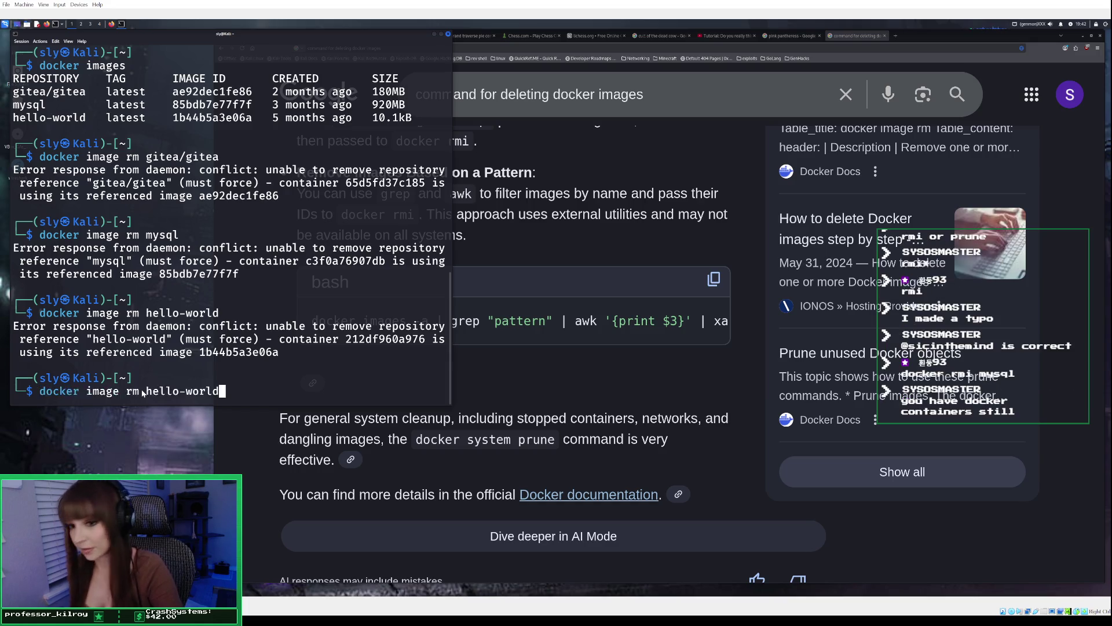
# Retry as docker image rmi hello-world, which also fails due to a referencing container
pyautogui.press('Left')
pyautogui.press('Left')
pyautogui.press('Left')
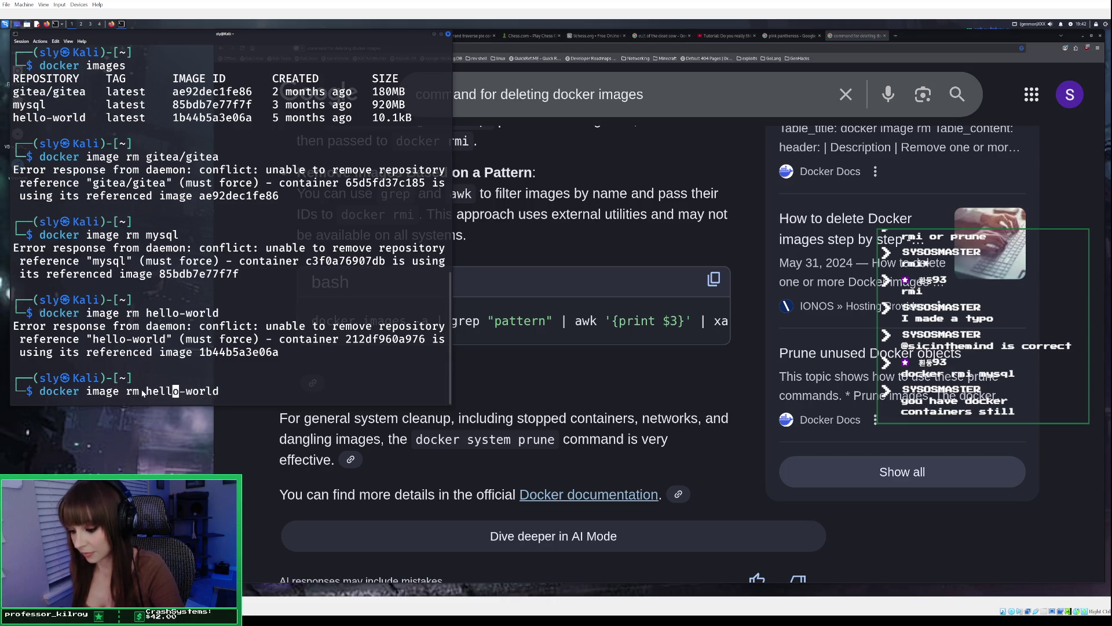
pyautogui.press('Left')
pyautogui.press('Left')
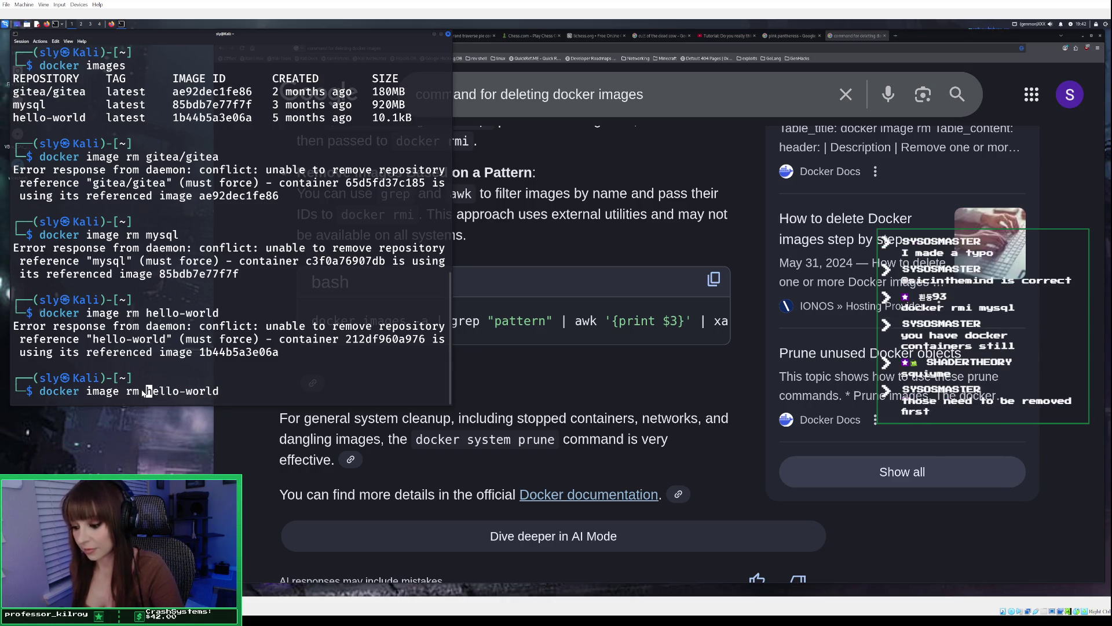
pyautogui.press('Left')
pyautogui.press('Left')
pyautogui.press('Left')
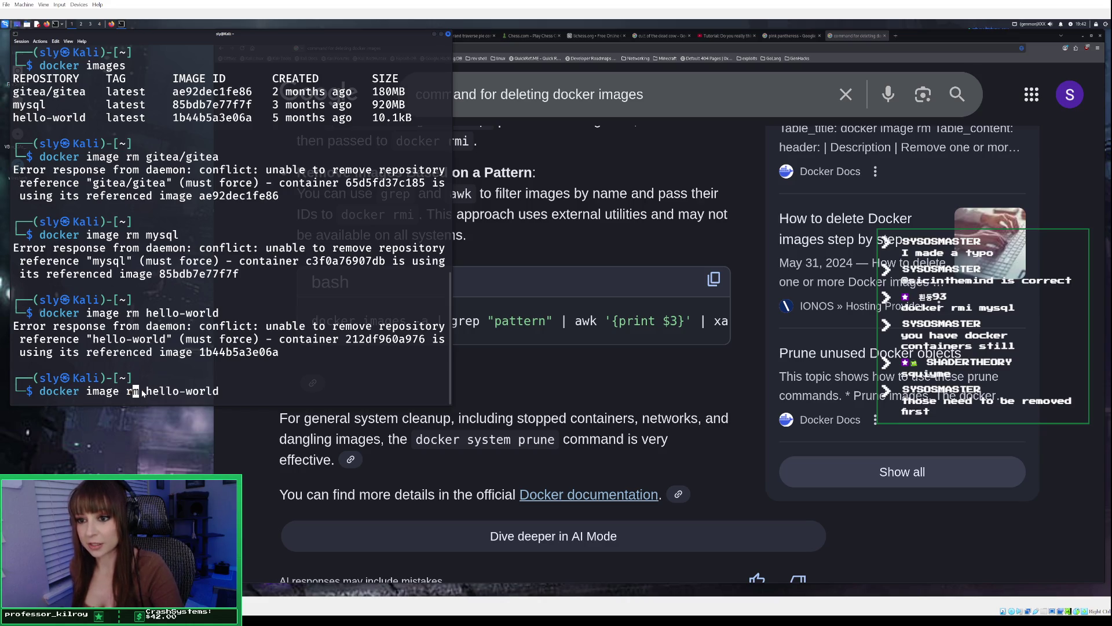
pyautogui.press('Right')
pyautogui.press('Right')
pyautogui.press('Right')
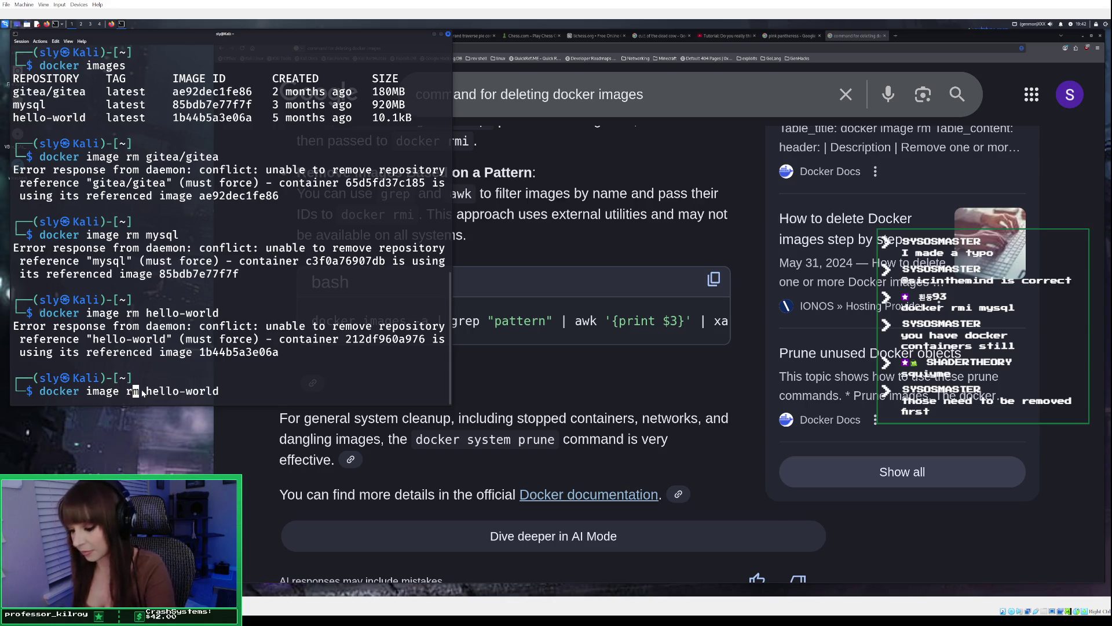
pyautogui.write('i')
pyautogui.press('BackSpace')
pyautogui.press('Right')
pyautogui.write('i')
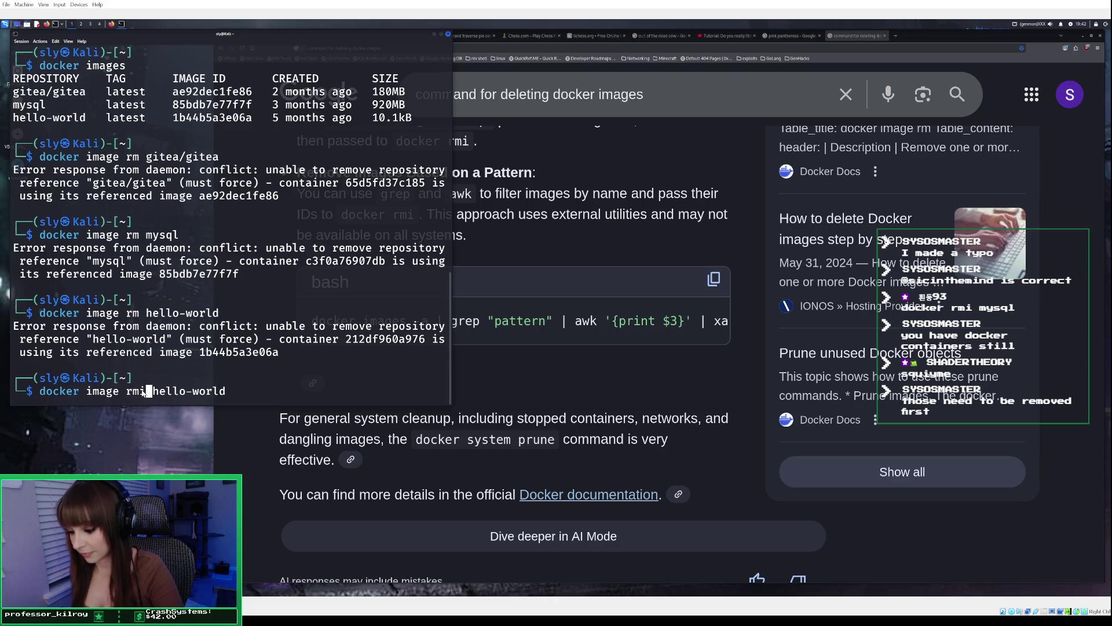
pyautogui.press('Return')
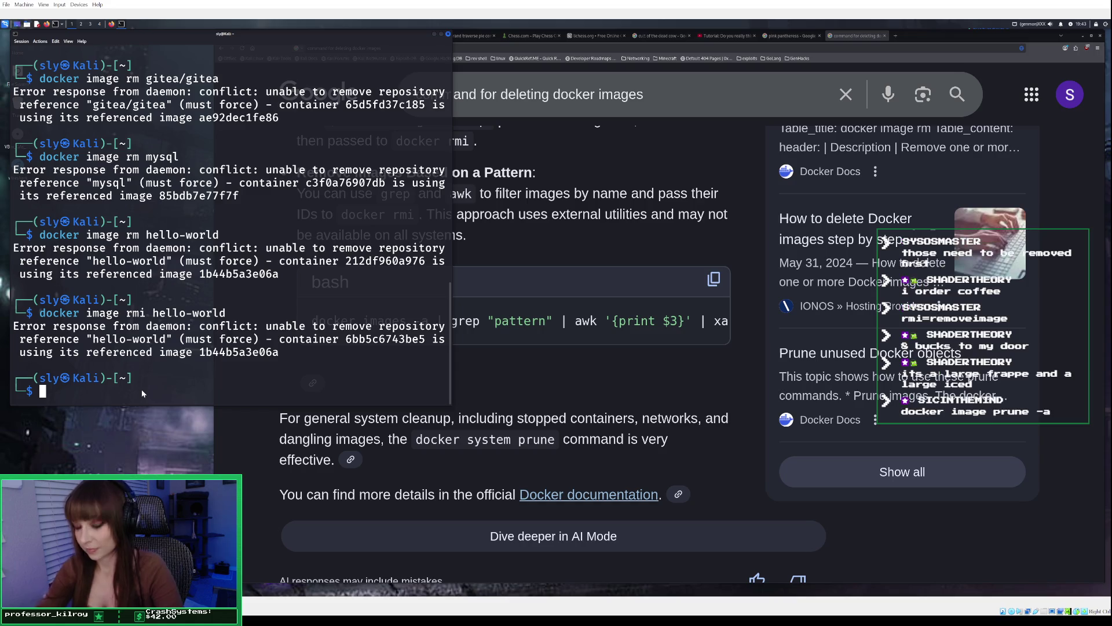
pyautogui.press('Up')
pyautogui.press('BackSpace')
pyautogui.press('BackSpace')
pyautogui.press('BackSpace')
# List the Docker images with docker images, showing gitea/gitea, mysql and hello-world
pyautogui.write('s list')
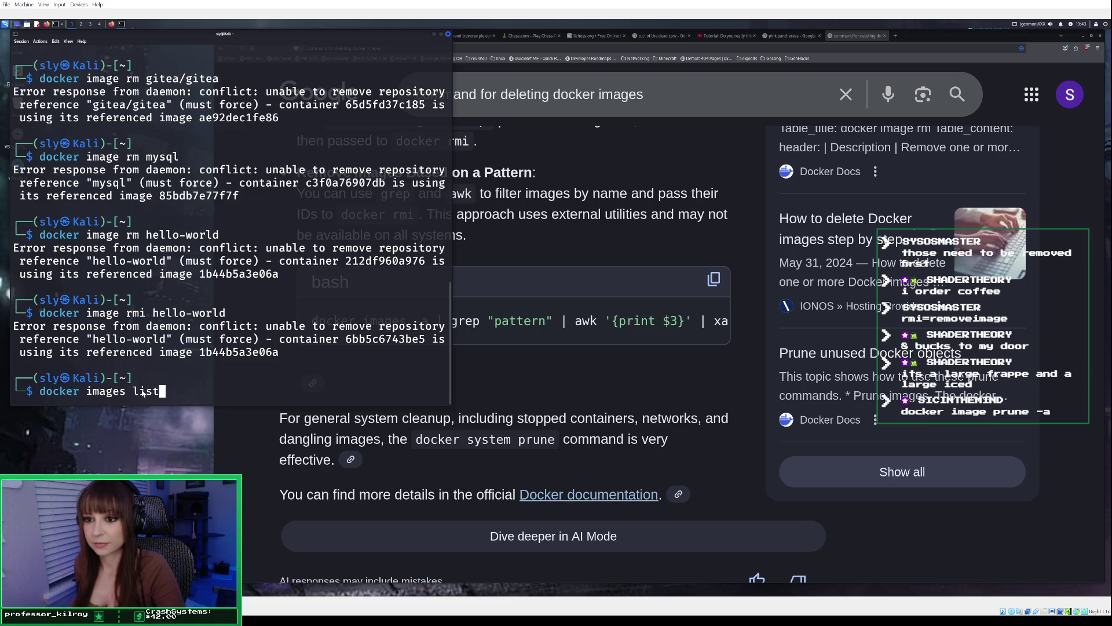
pyautogui.press('BackSpace')
pyautogui.press('BackSpace')
pyautogui.press('BackSpace')
pyautogui.press('Return')
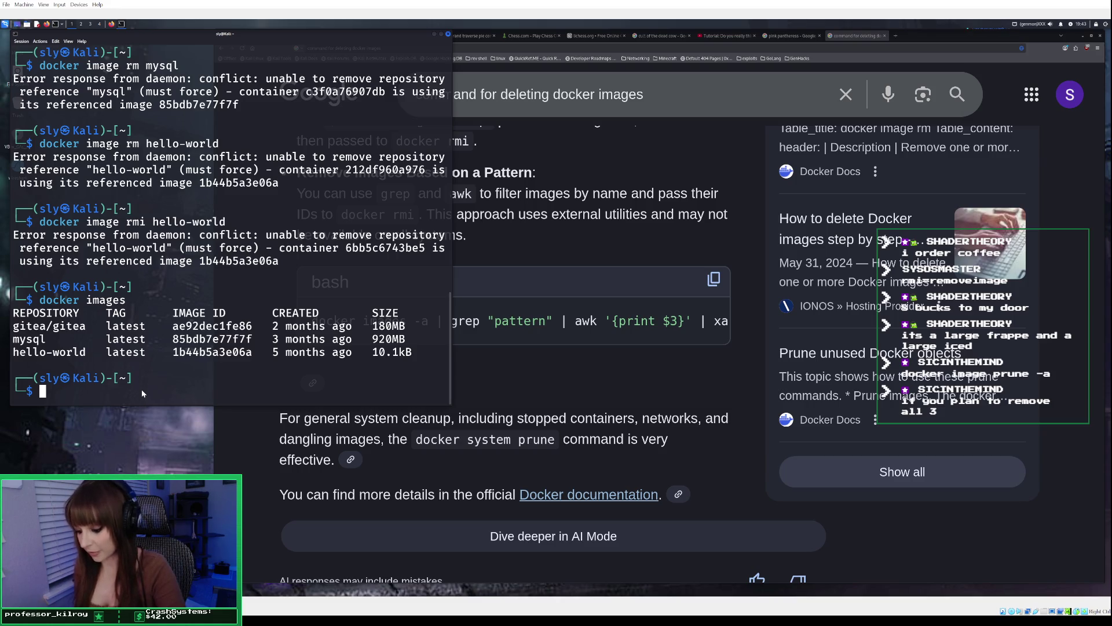
# Run docker image prune -a and confirm with y; it reclaims 0B
pyautogui.press('Up')
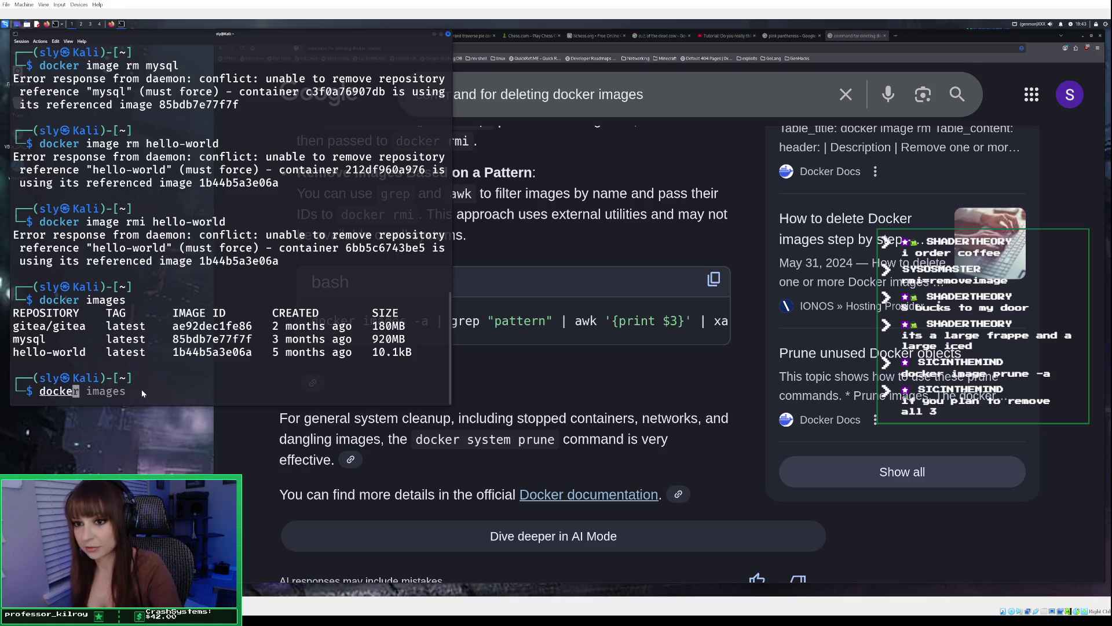
pyautogui.press('Left')
pyautogui.press('Left')
pyautogui.press('Left')
pyautogui.press('Right')
pyautogui.press('Right')
pyautogui.press('Right')
pyautogui.press('Delete')
pyautogui.write('prune ')
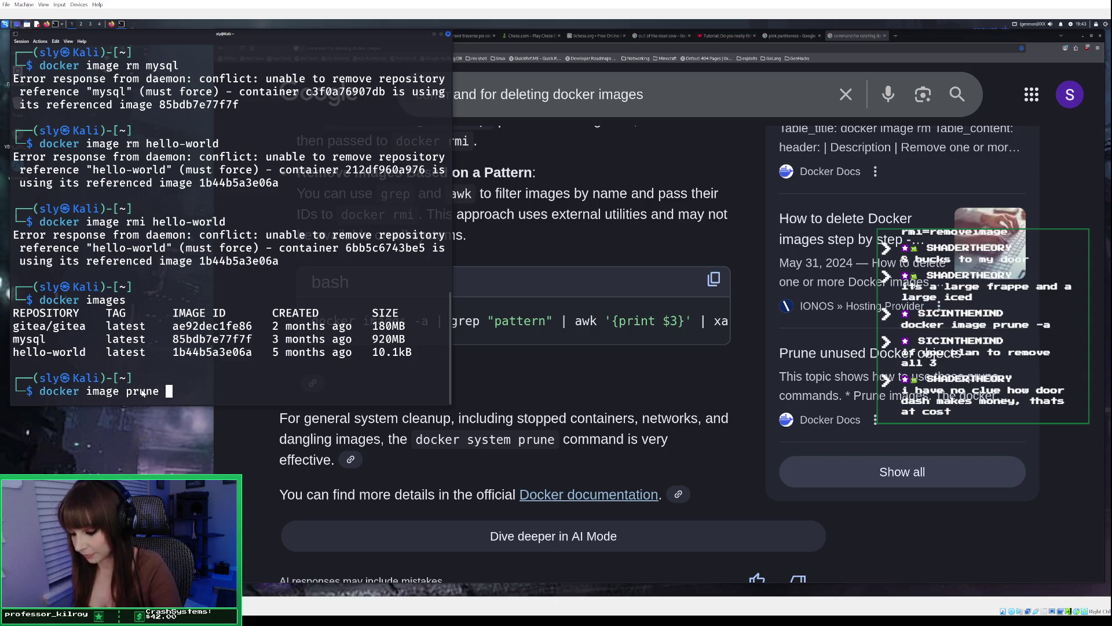
pyautogui.write('-a')
pyautogui.press('Return')
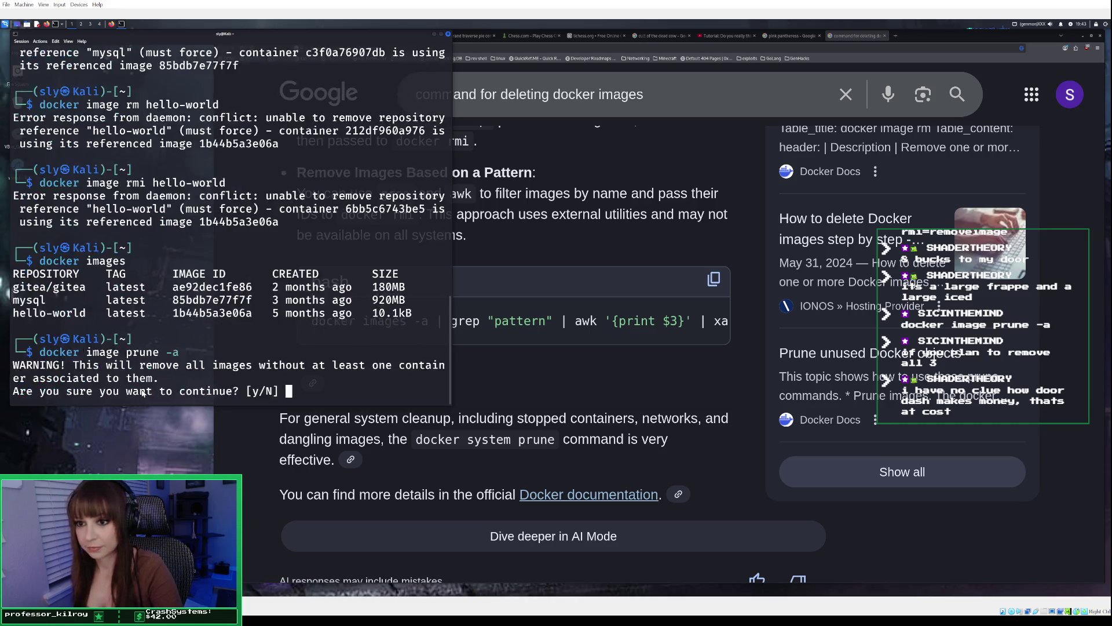
pyautogui.write('y')
pyautogui.press('Return')
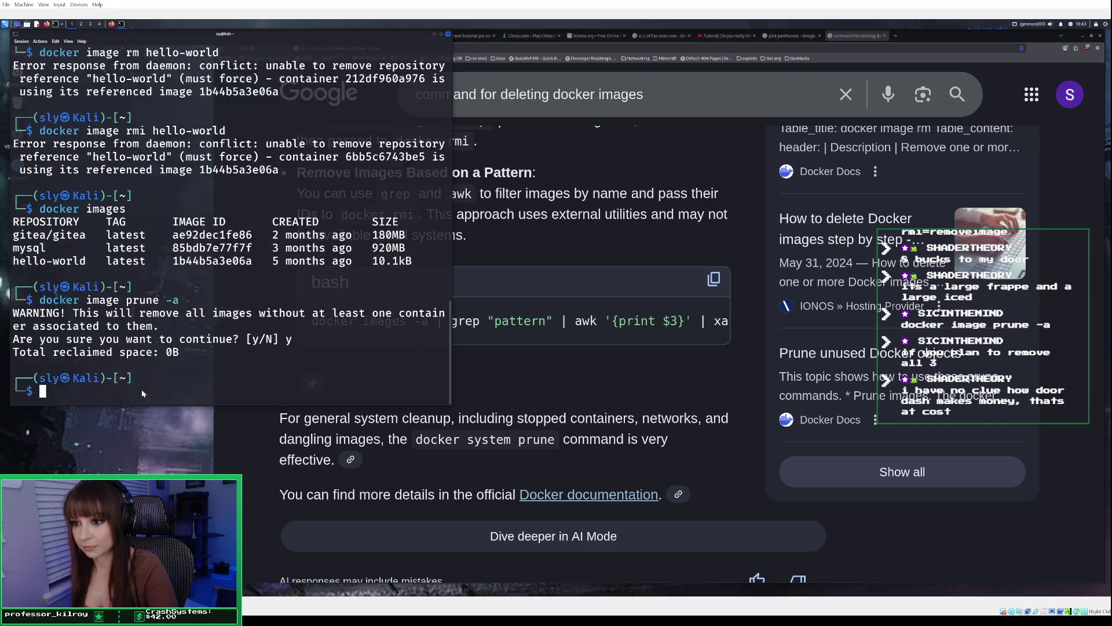
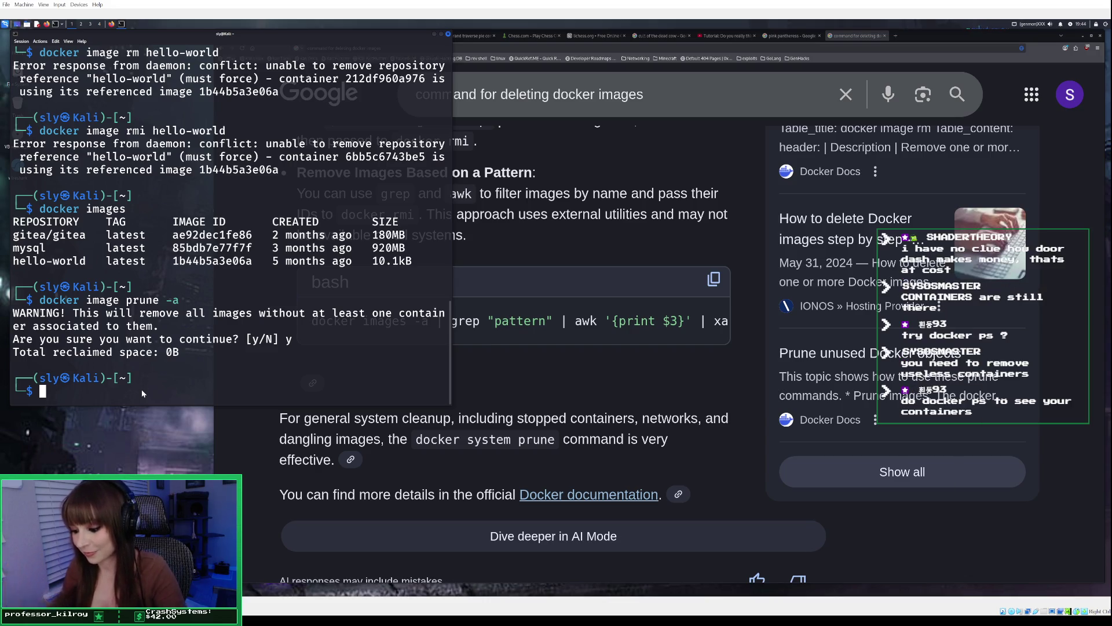
# List running containers, then run docker image prune with the gitea container ID 65d5fd37c185
pyautogui.write('docker ')
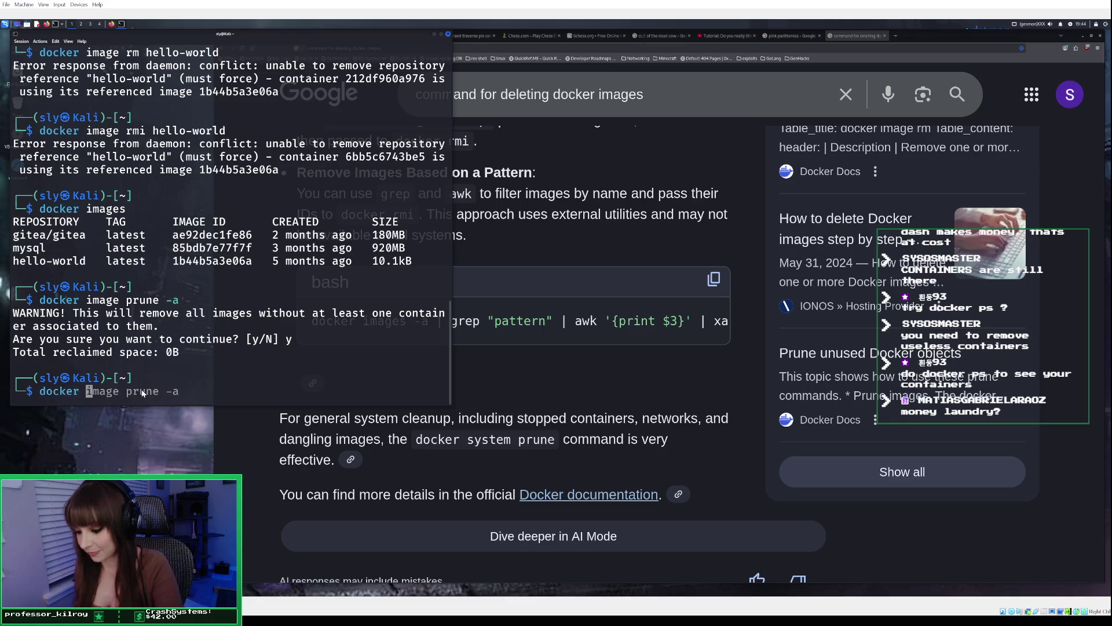
pyautogui.write('ps')
pyautogui.press('Return')
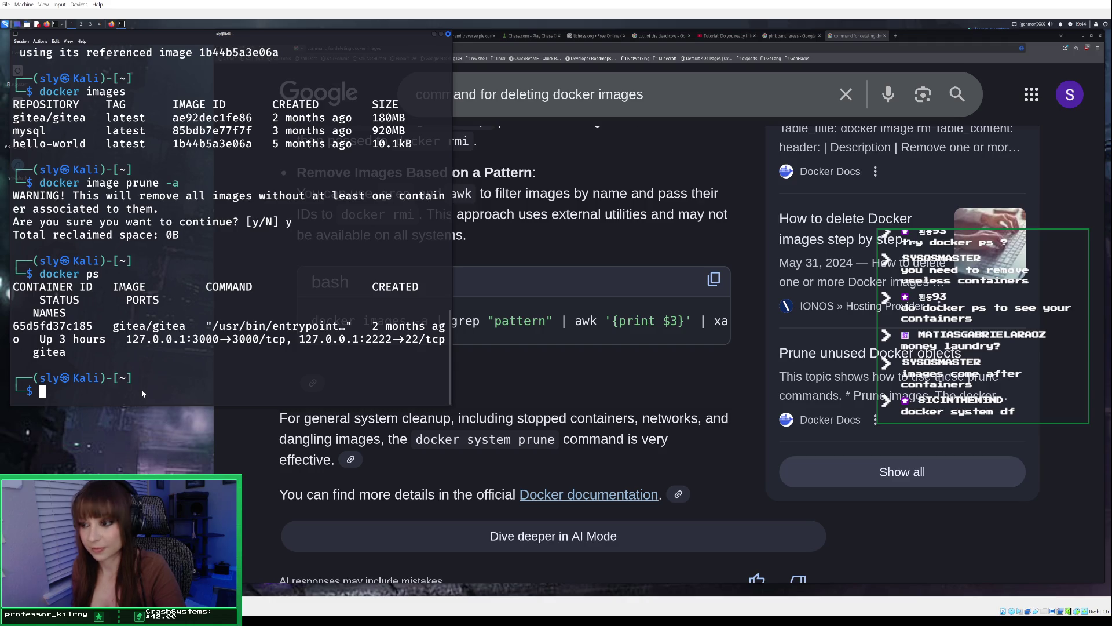
pyautogui.press('Up')
pyautogui.press('Up')
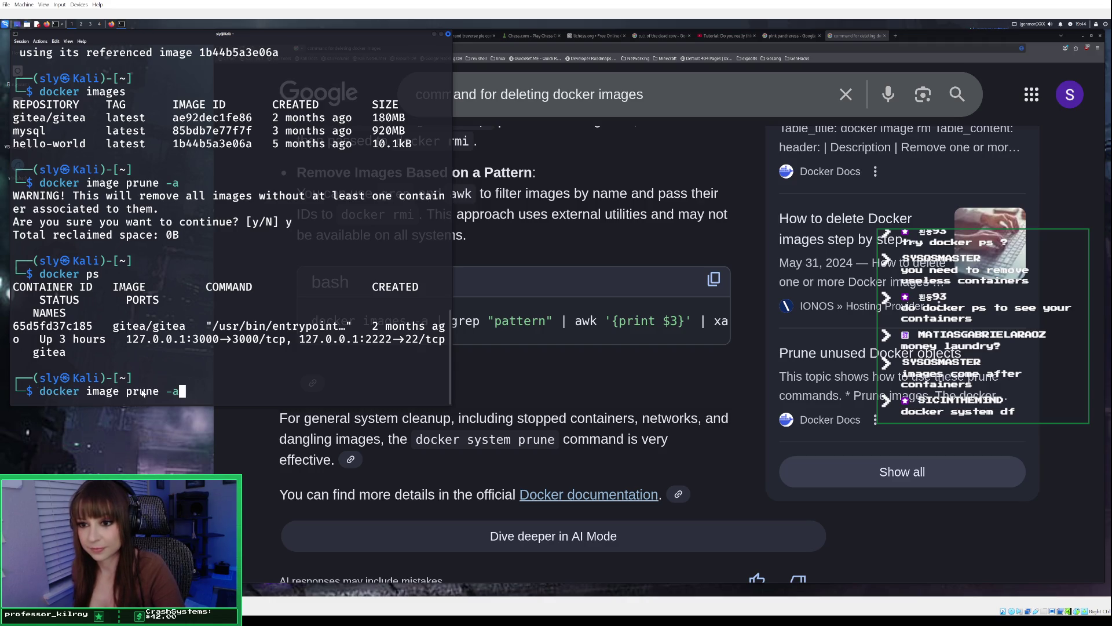
pyautogui.press('Left')
pyautogui.press('Left')
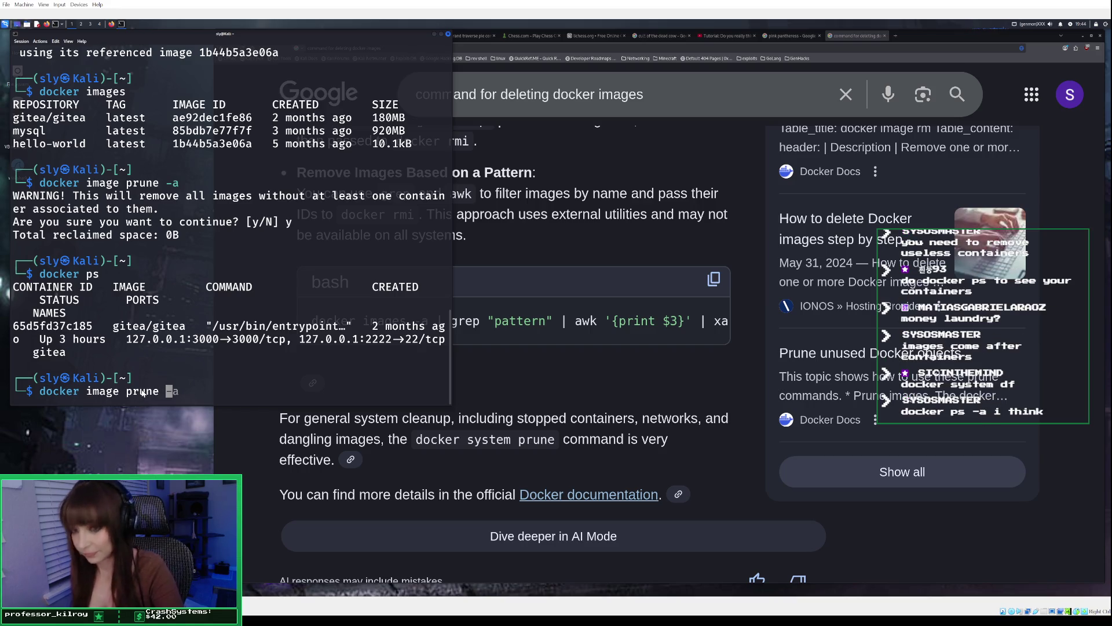
pyautogui.moveTo(13, 326); pyautogui.dragTo(96, 327)
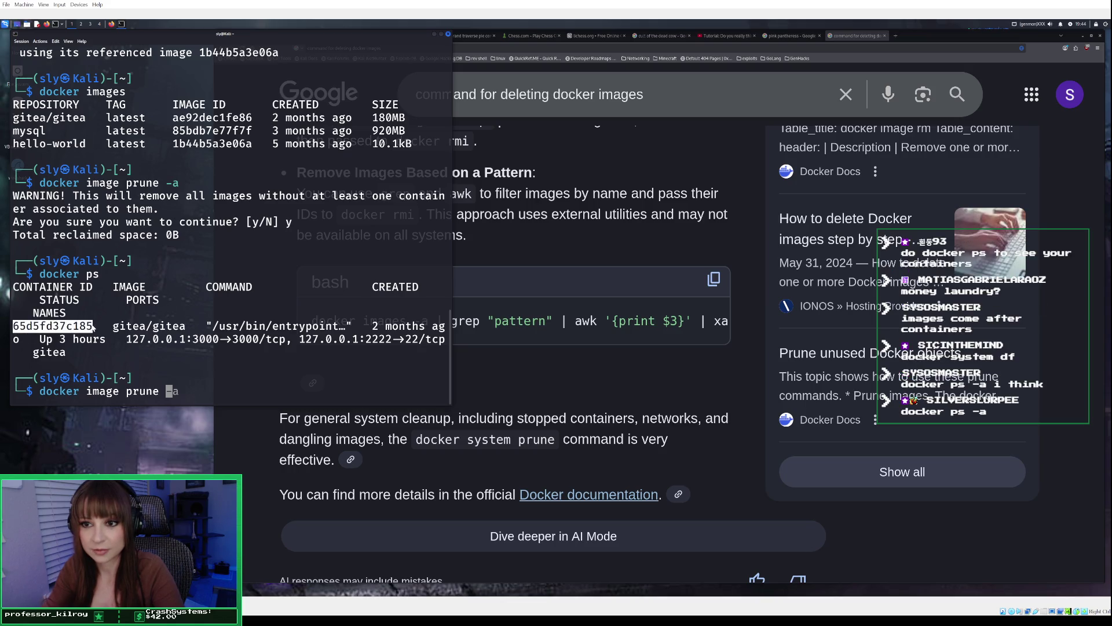
pyautogui.rightClick(95, 327)
pyautogui.click(97, 328)
pyautogui.rightClick(184, 394)
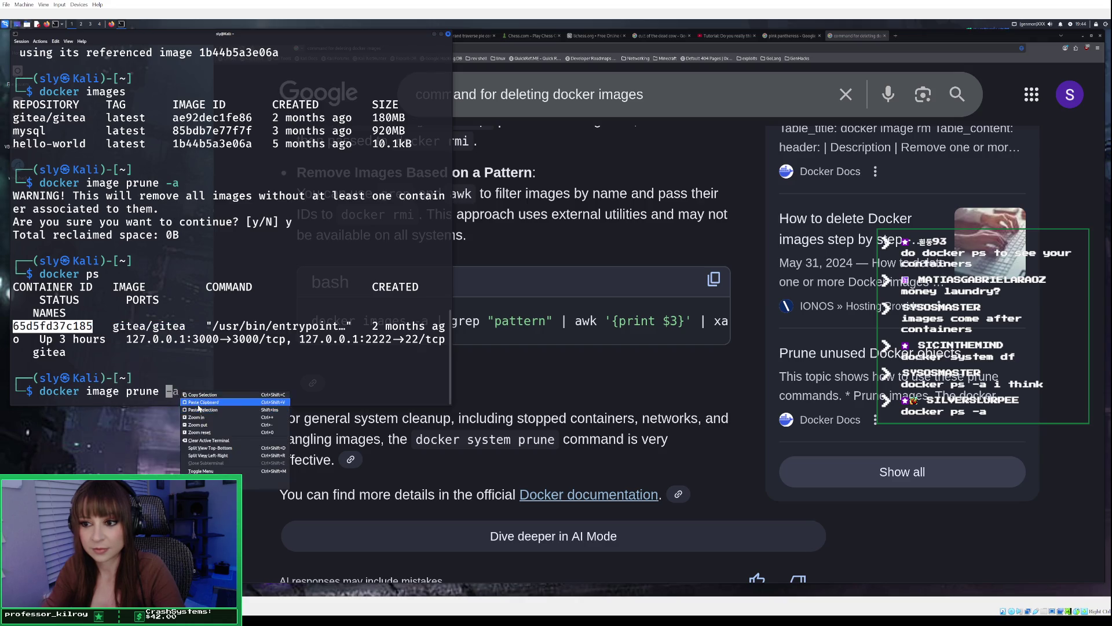
pyautogui.click(198, 408)
pyautogui.press('Return')
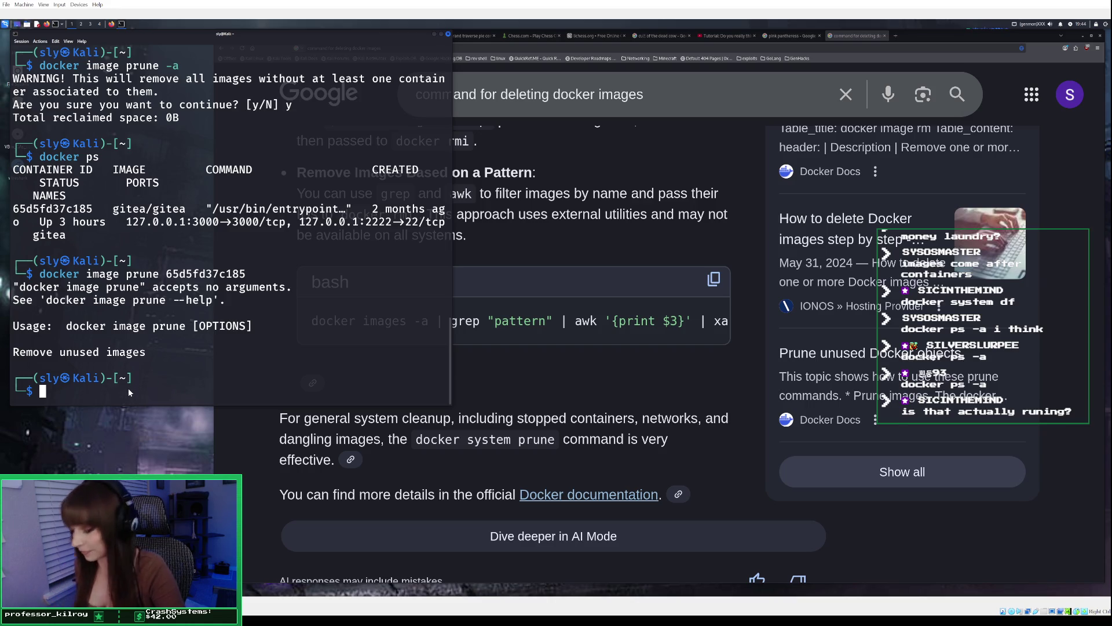
# Change the command to docker image rmi 65d5fd37c185 and run it, then type docker ps -a
pyautogui.press('Up')
pyautogui.press('Left')
pyautogui.press('Left')
pyautogui.press('Left')
pyautogui.press('Left')
pyautogui.press('Left')
pyautogui.press('Left')
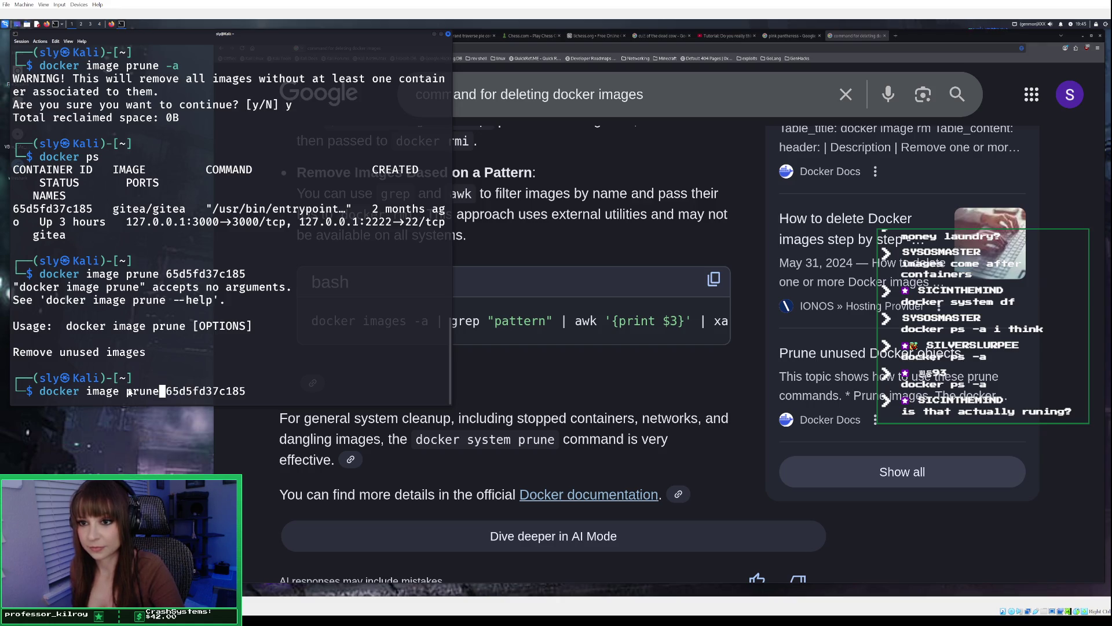
pyautogui.press('BackSpace')
pyautogui.press('BackSpace')
pyautogui.press('BackSpace')
pyautogui.write('rmi')
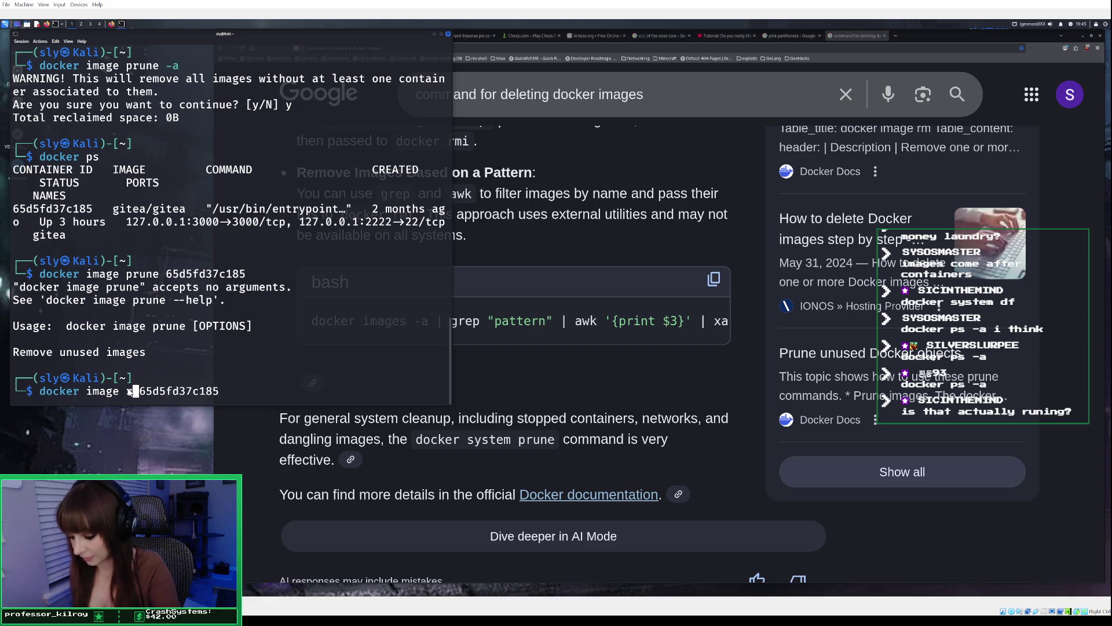
pyautogui.press('Return')
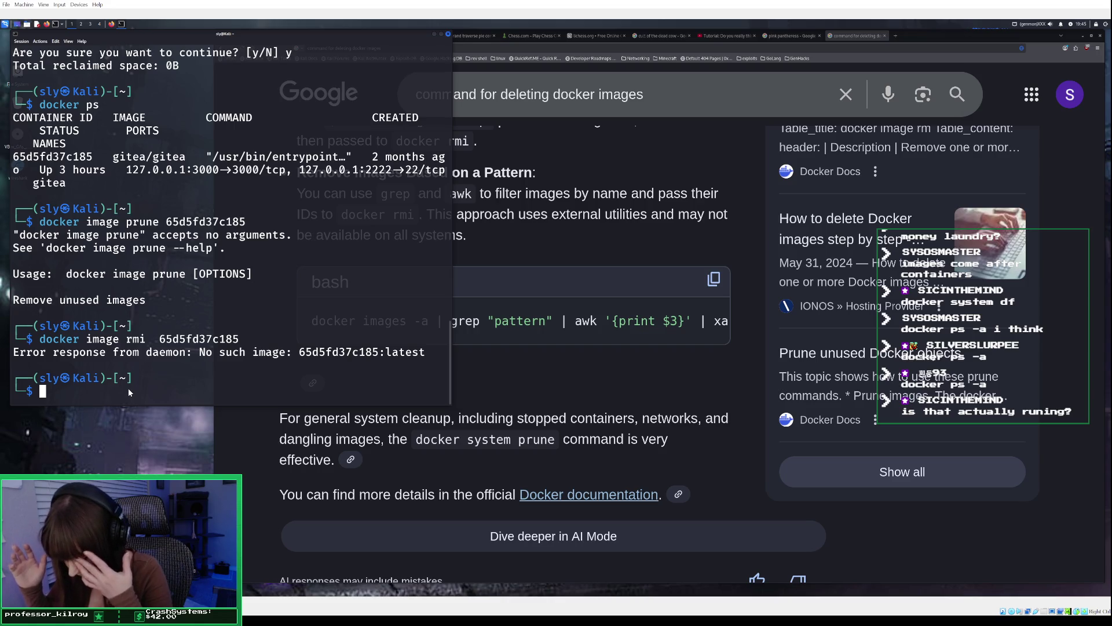
pyautogui.write('docker ps -a')
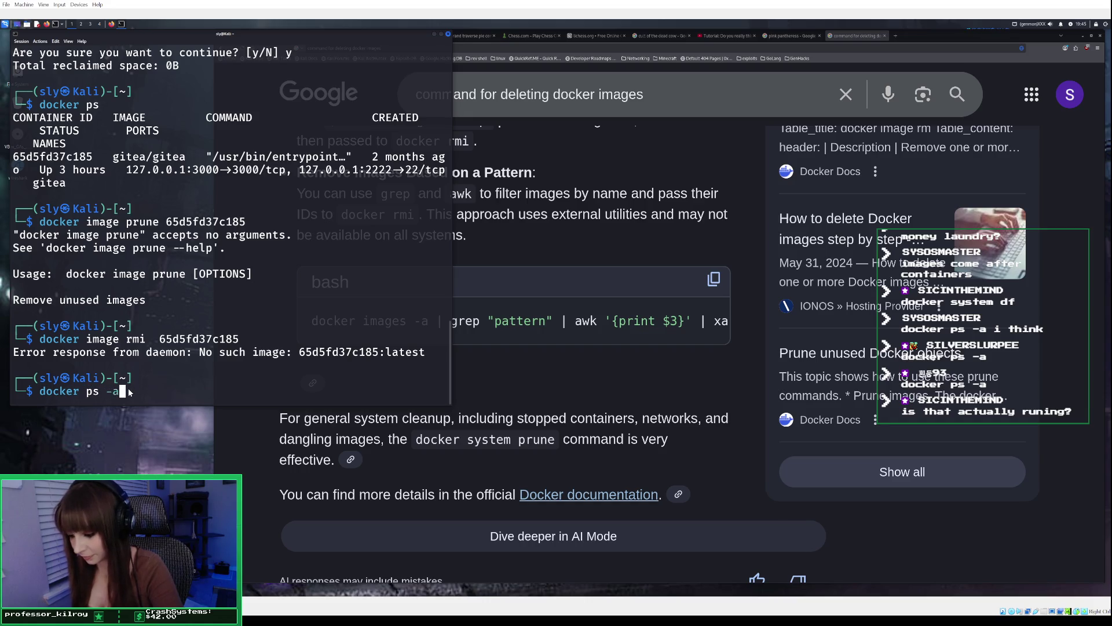
# List all containers, then force-remove the gitea container with docker rm 65d5fd37c185 -f
pyautogui.press('Return')
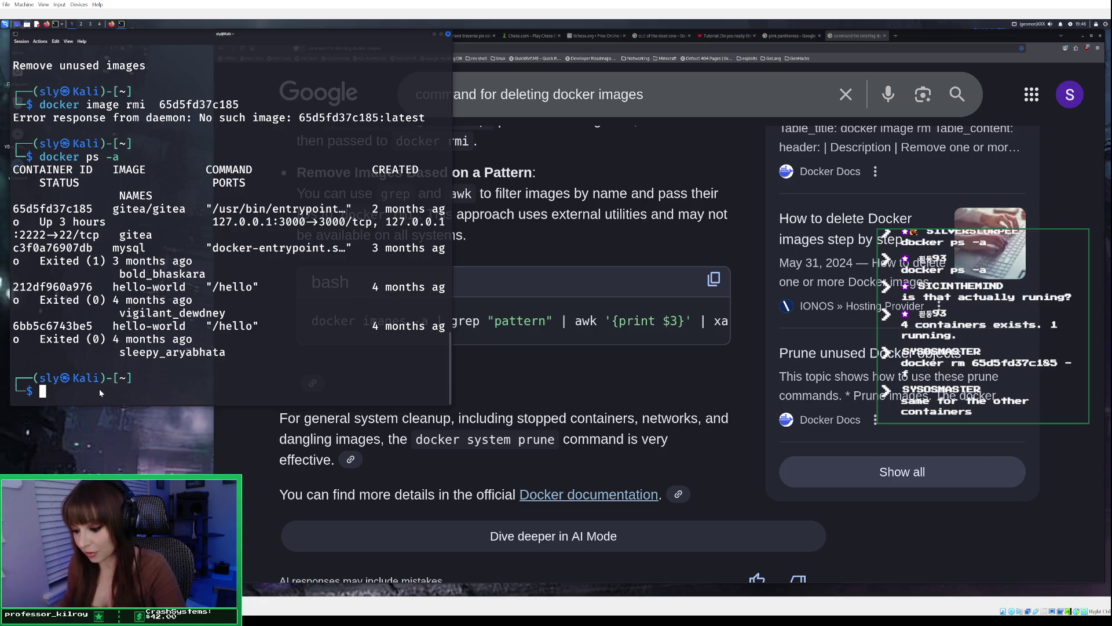
pyautogui.write('docker ')
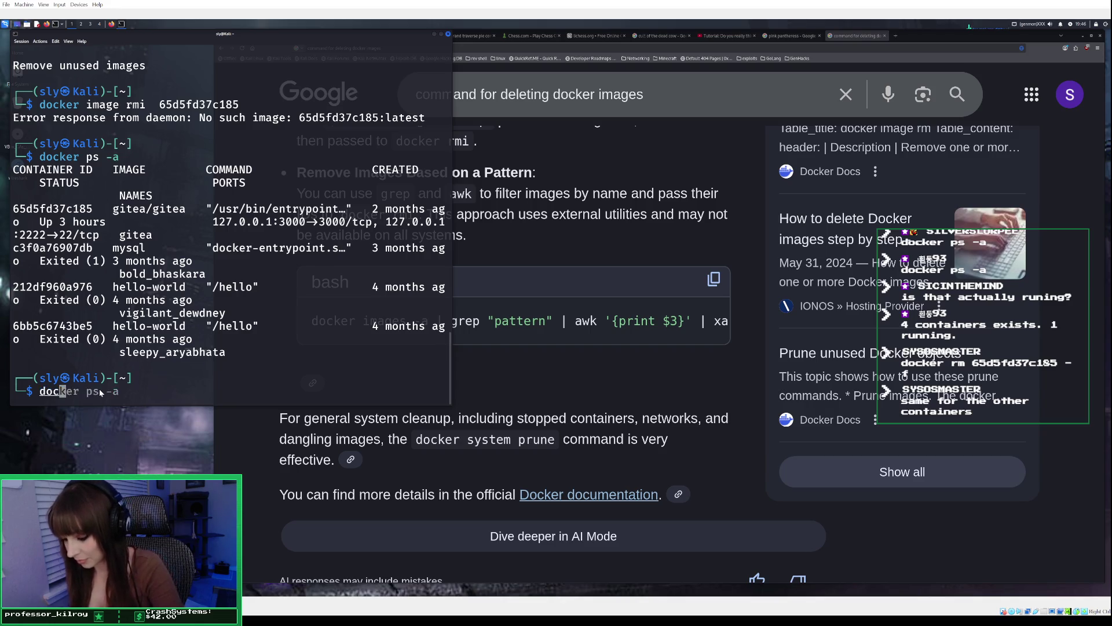
pyautogui.write('rm ')
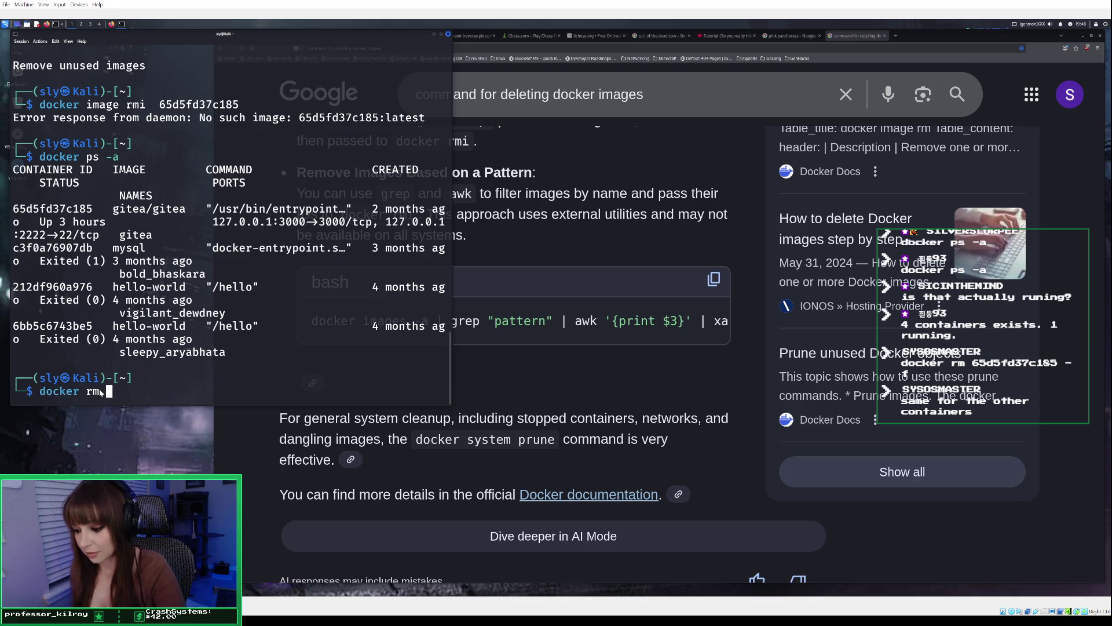
pyautogui.write('65d5fd37c185')
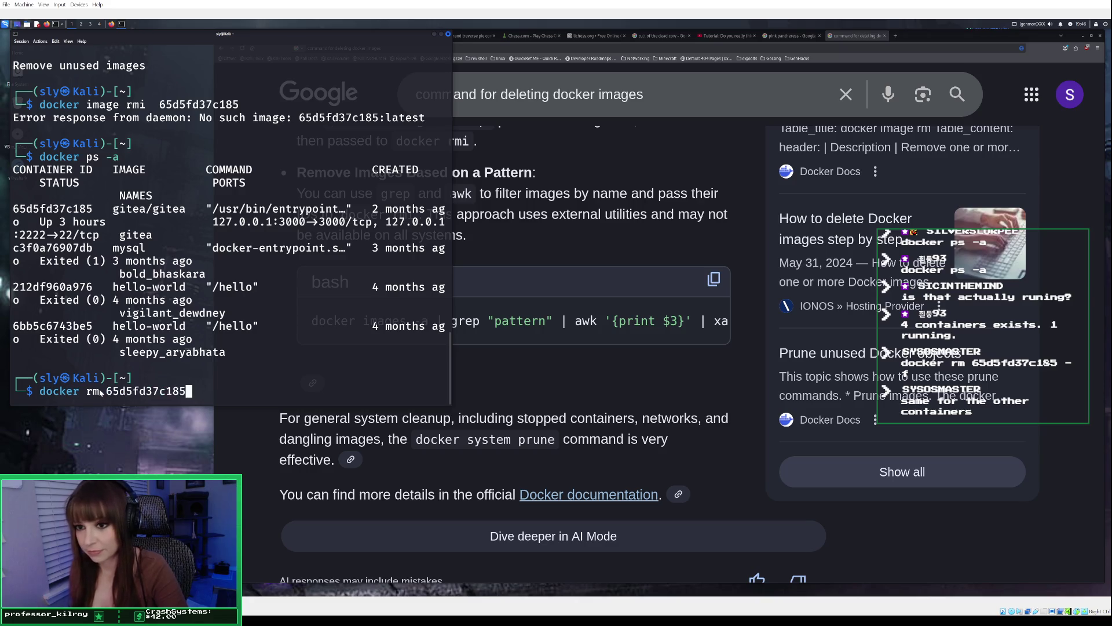
pyautogui.write(' -f')
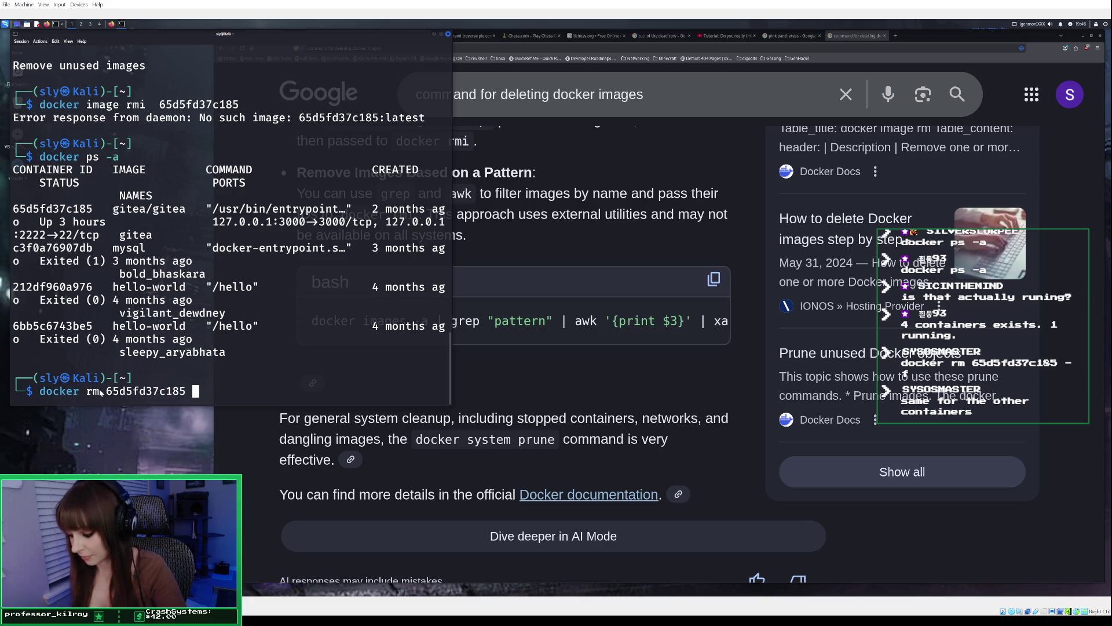
pyautogui.press('Return')
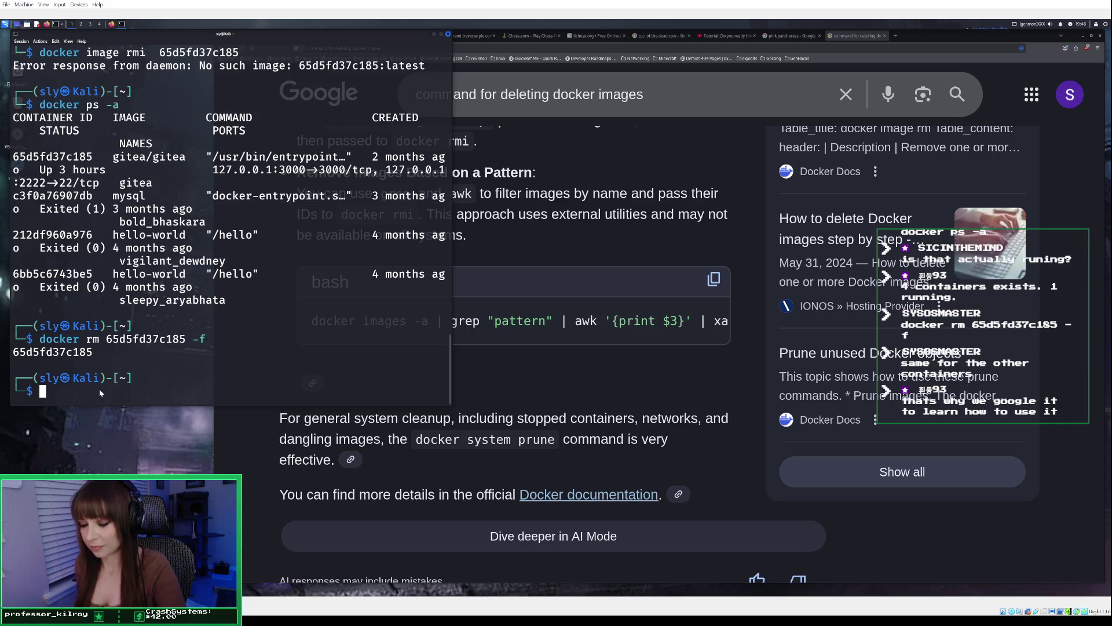
# Try force-removing the container by name with docker rm mysql -f
pyautogui.press('Up')
pyautogui.press('Left')
pyautogui.press('Left')
pyautogui.press('Left')
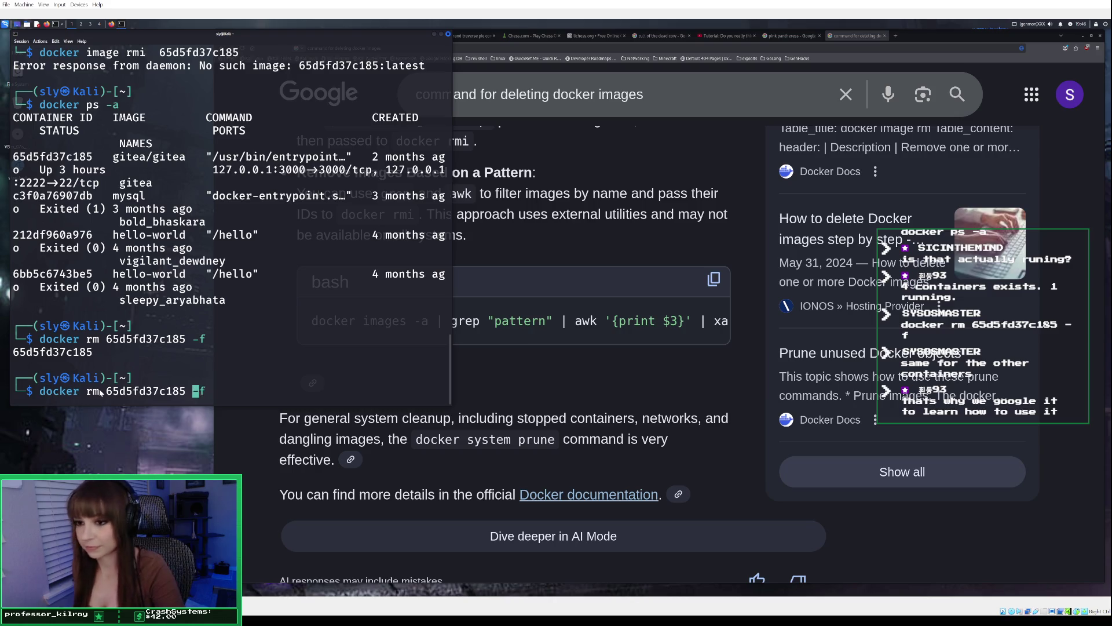
pyautogui.press('BackSpace')
pyautogui.press('BackSpace')
pyautogui.press('BackSpace')
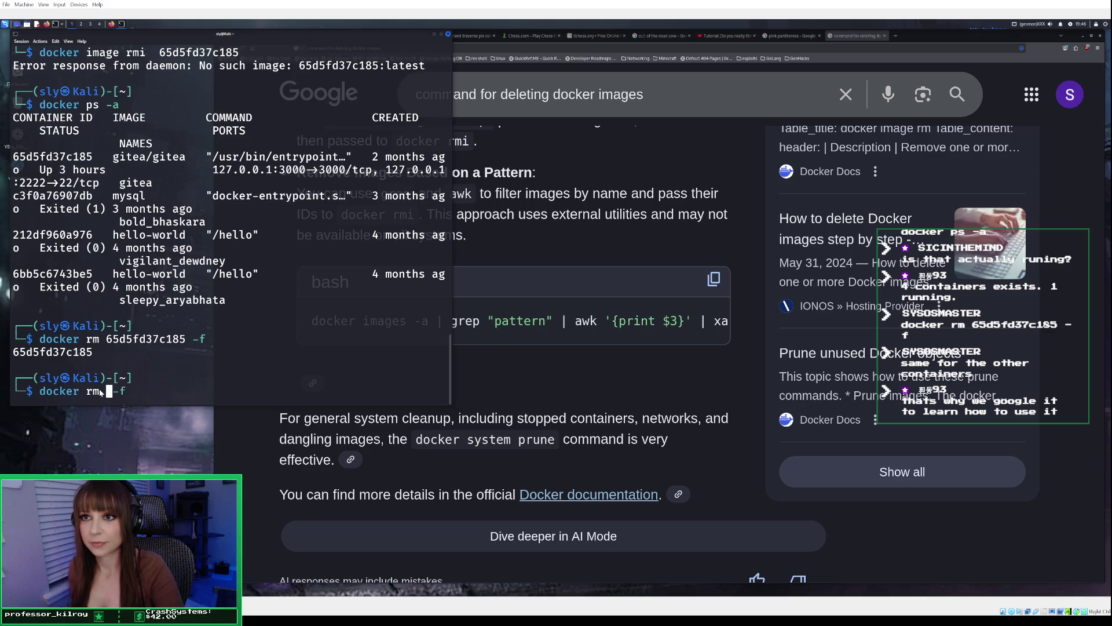
pyautogui.write('mysql')
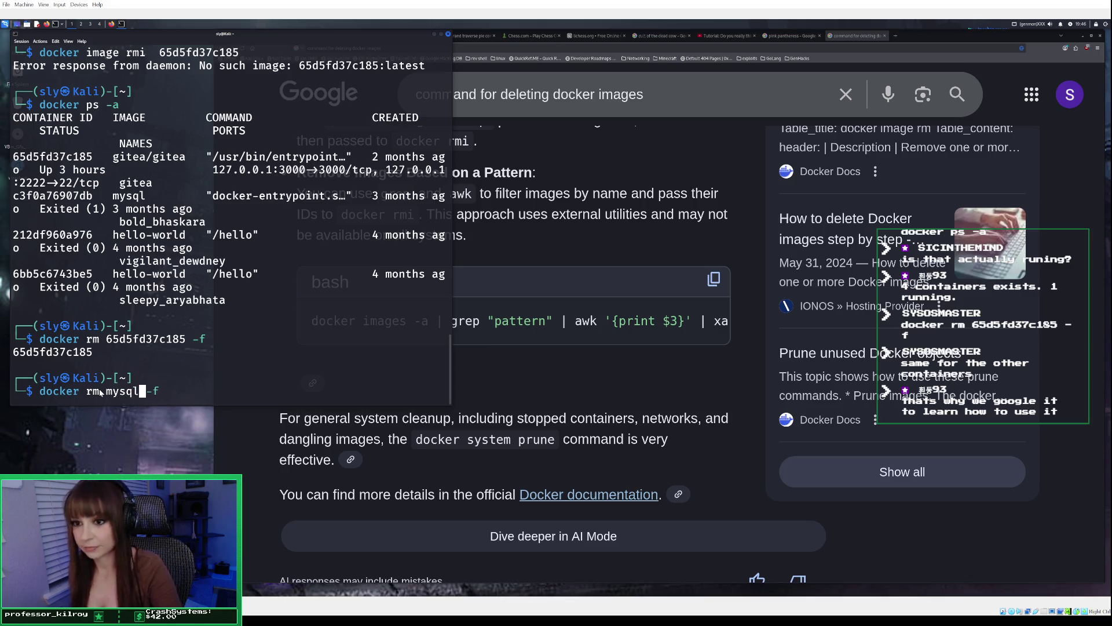
pyautogui.press('Return')
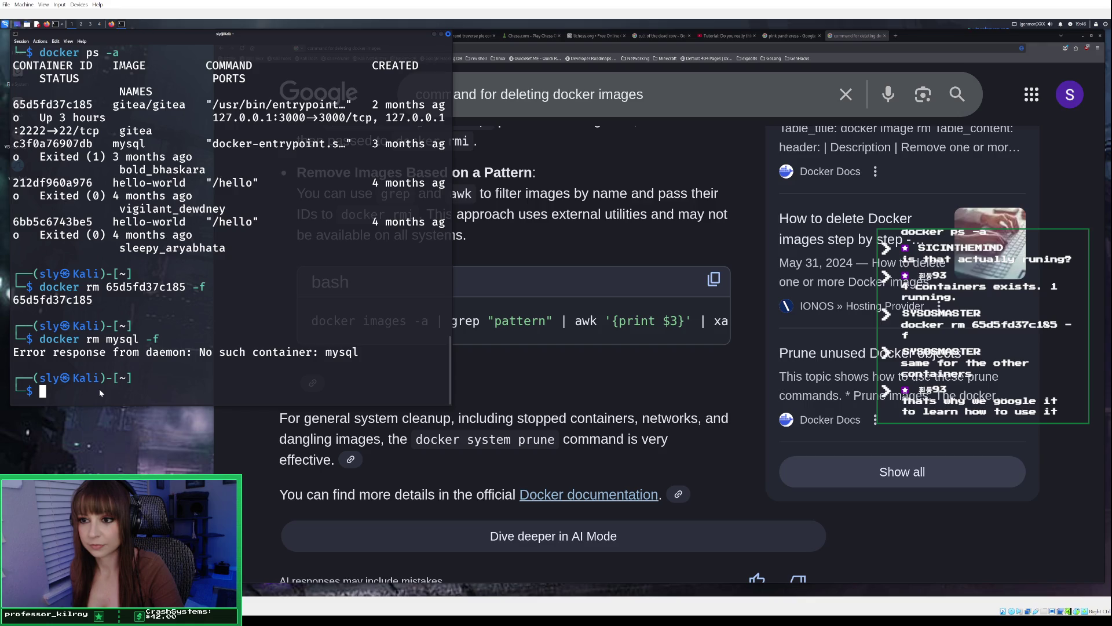
# Force-remove the mysql container using its ID c3f0a76907db instead
pyautogui.press('Up')
pyautogui.press('Left')
pyautogui.press('Left')
pyautogui.press('Left')
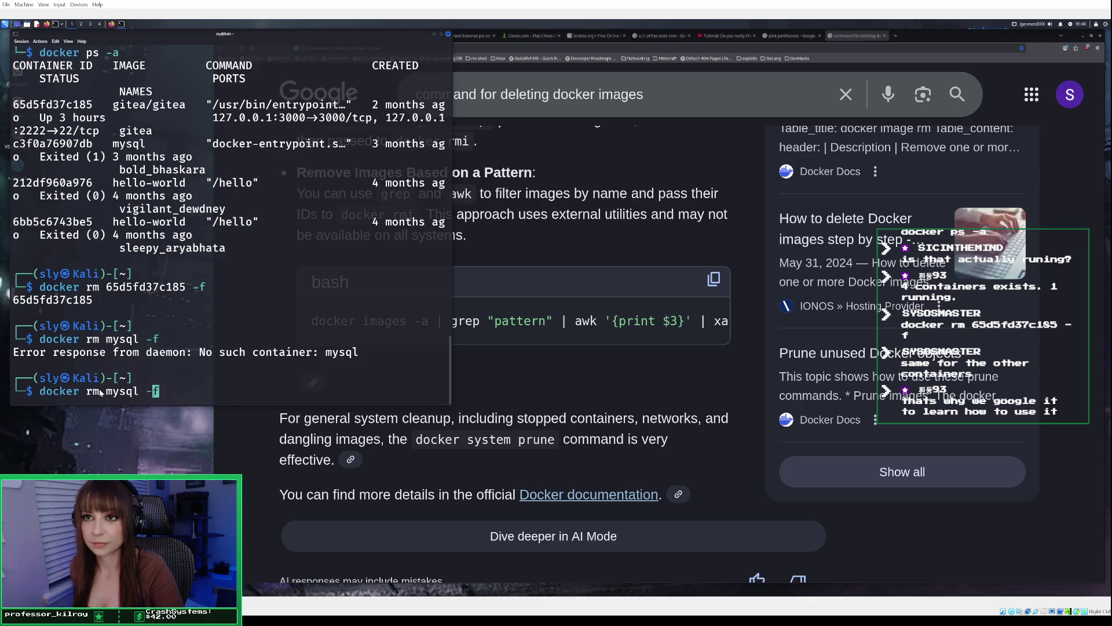
pyautogui.press('BackSpace')
pyautogui.press('BackSpace')
pyautogui.press('BackSpace')
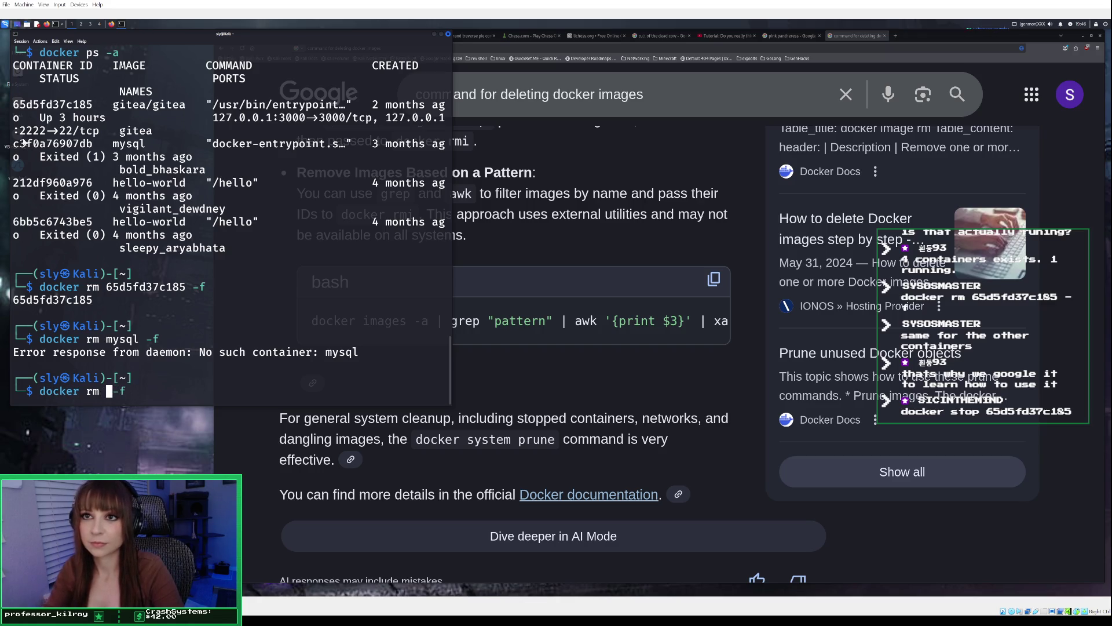
pyautogui.moveTo(16, 144); pyautogui.dragTo(91, 144)
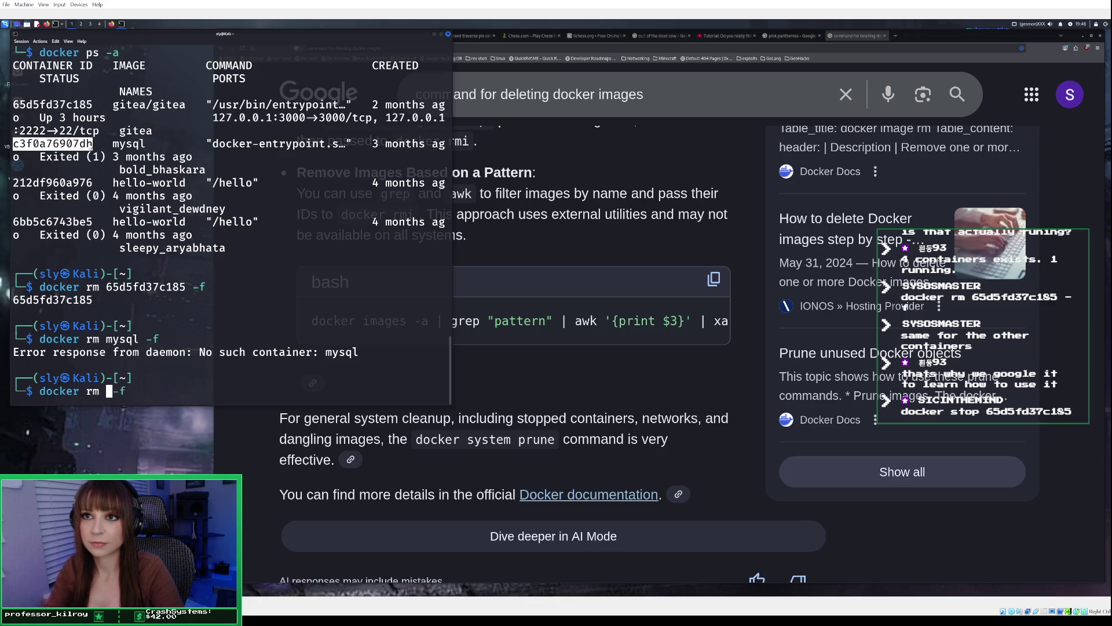
pyautogui.rightClick(90, 144)
pyautogui.press('Escape')
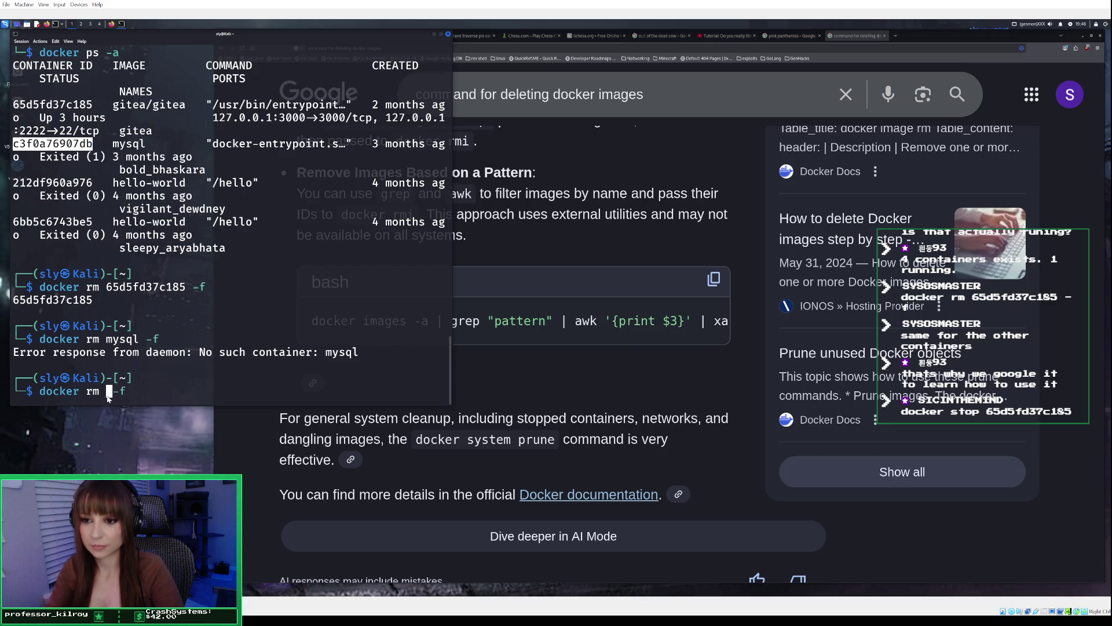
pyautogui.click(111, 393)
pyautogui.middleClick(119, 394)
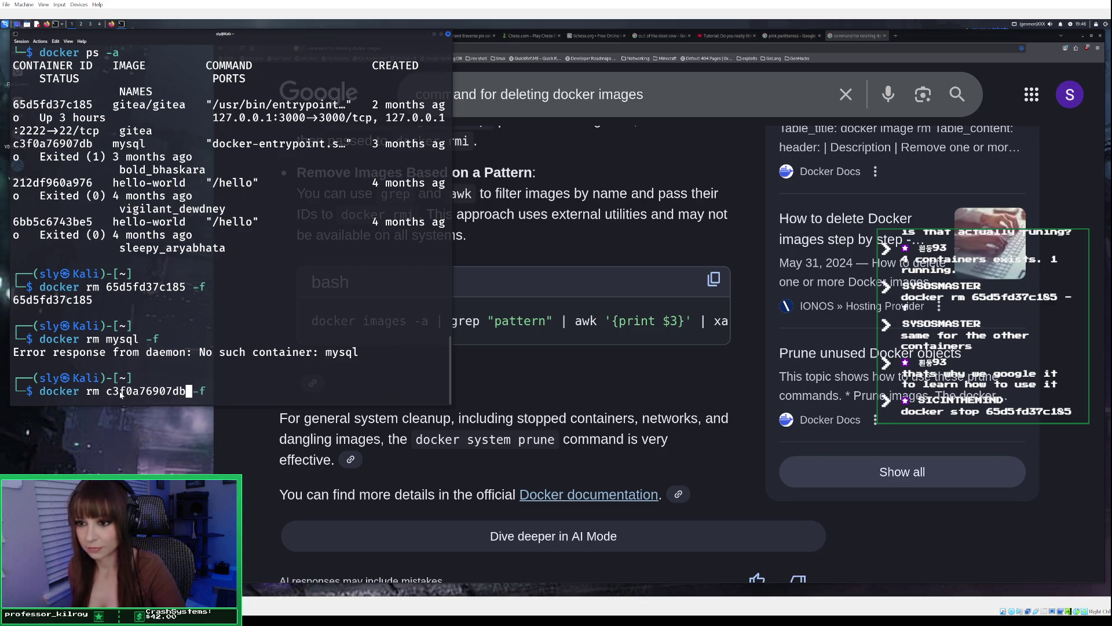
pyautogui.press('Return')
# Rerun docker ps -a to list the remaining hello-world containers
pyautogui.scroll(1, 137, 343)
pyautogui.scroll(-1, 137, 343)
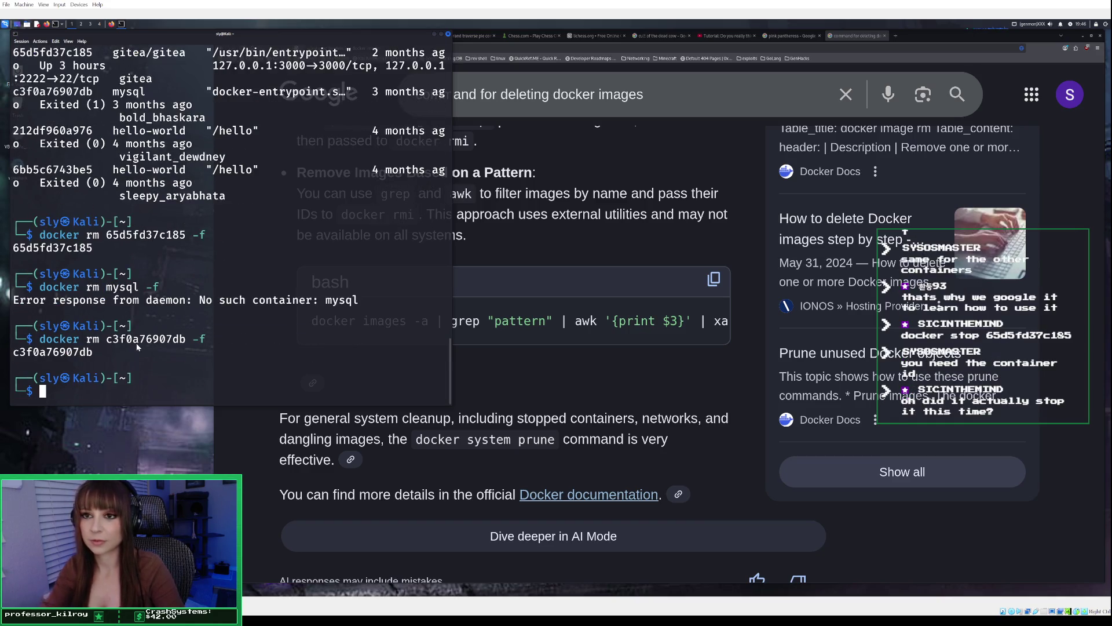
pyautogui.press('Up')
pyautogui.press('Up')
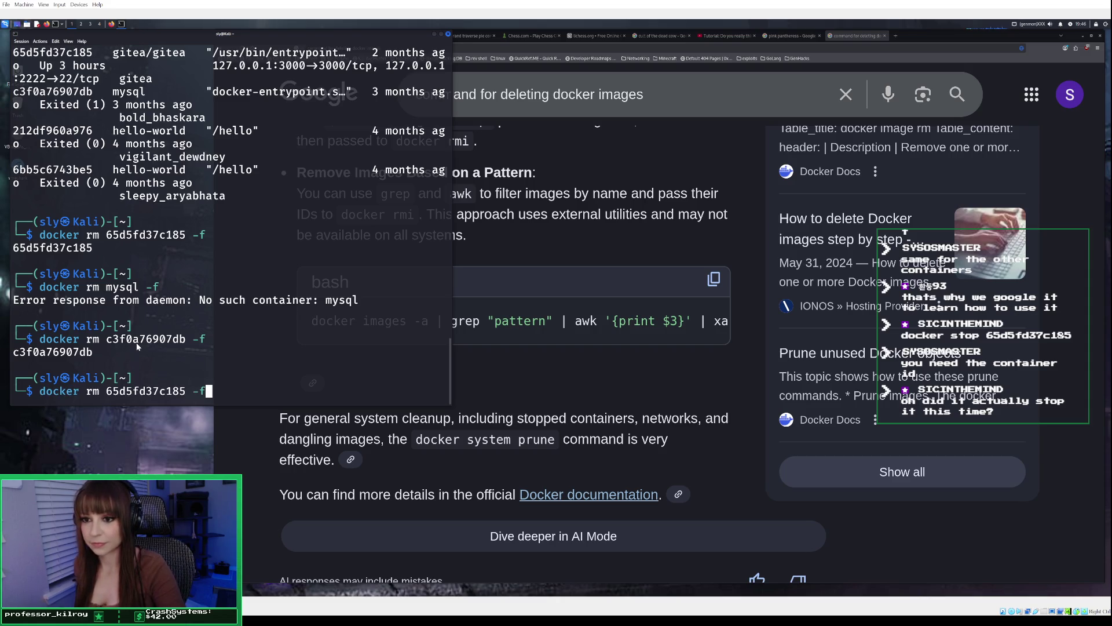
pyautogui.press('Up')
pyautogui.press('Return')
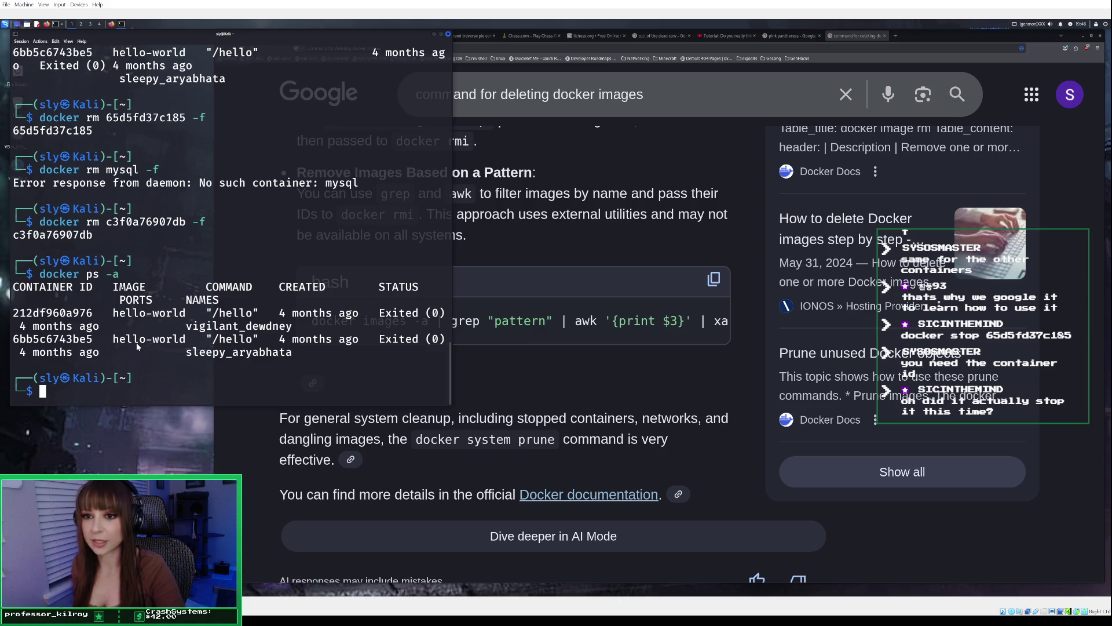
# Force-remove hello-world container 212df960a976 with docker rm -f
pyautogui.press('Up')
pyautogui.press('Up')
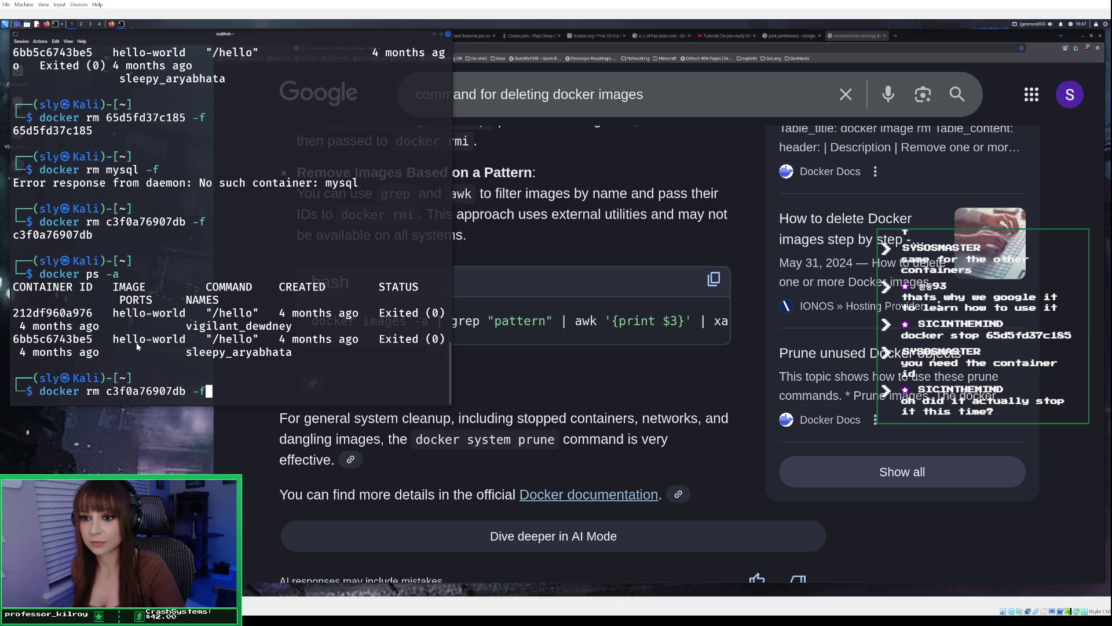
pyautogui.press('Left')
pyautogui.press('Left')
pyautogui.press('Left')
pyautogui.press('BackSpace')
pyautogui.press('BackSpace')
pyautogui.press('BackSpace')
pyautogui.press('BackSpace')
pyautogui.moveTo(14, 313); pyautogui.dragTo(92, 315)
pyautogui.rightClick(88, 315)
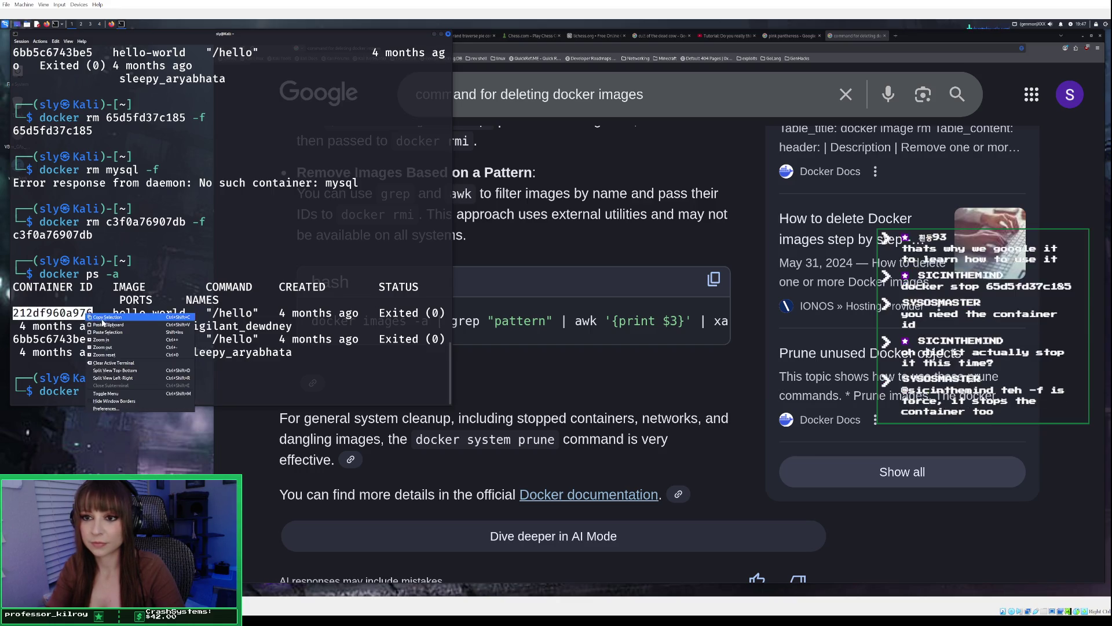
pyautogui.click(102, 318)
pyautogui.click(109, 392)
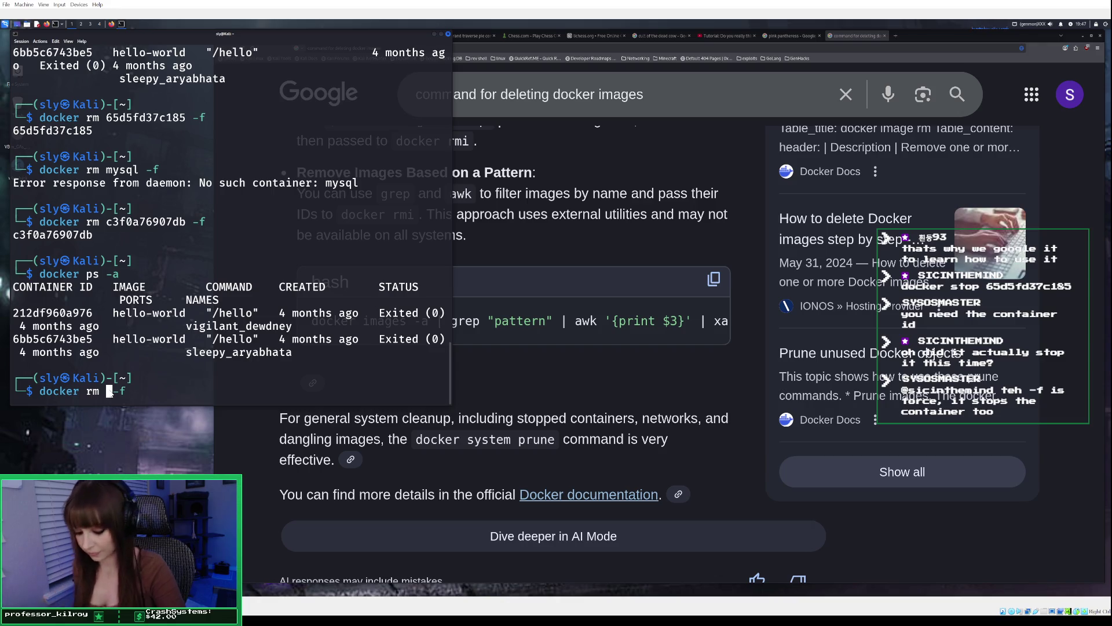
pyautogui.hotkey('ctrl', 'shift', 'v')
pyautogui.press('Return')
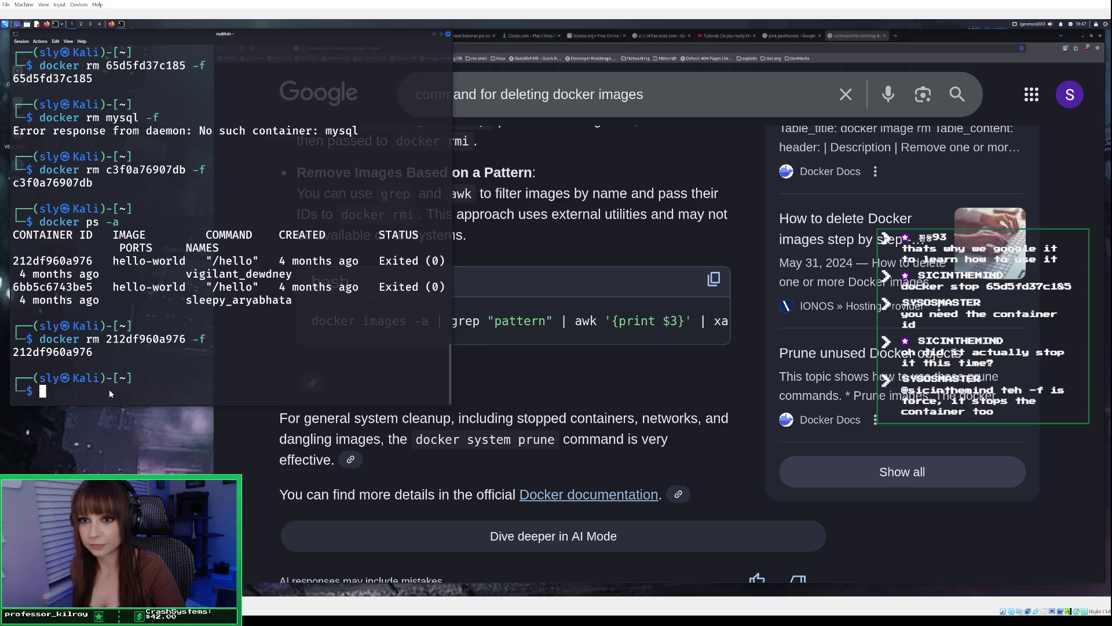
# Force-remove the second hello-world container 6bb5c6743be5
pyautogui.press('Up')
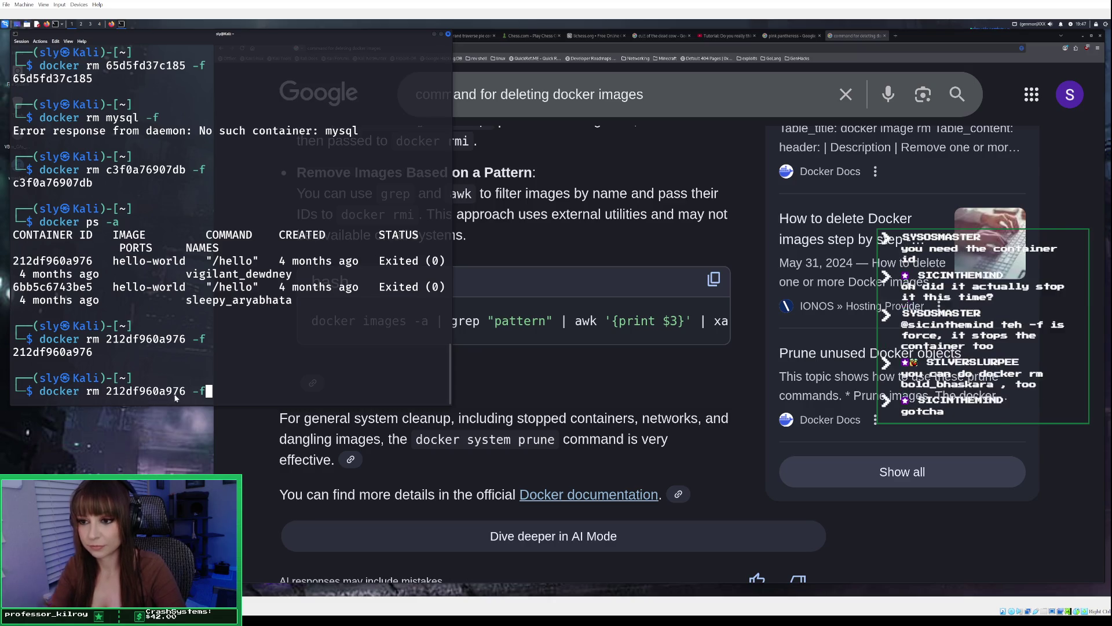
pyautogui.press('Left')
pyautogui.press('Left')
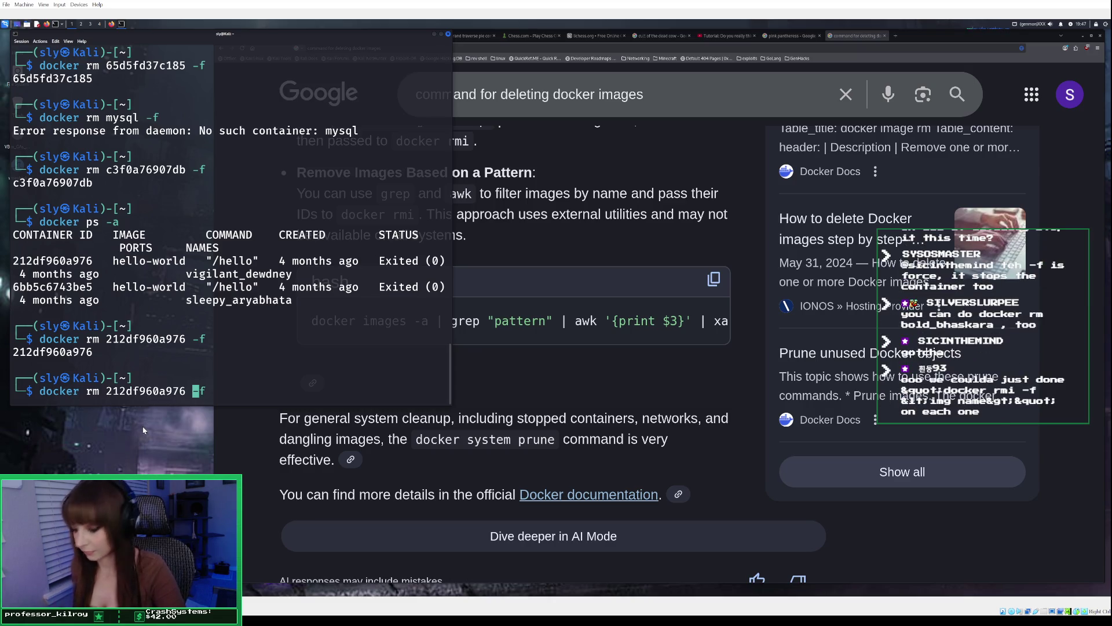
pyautogui.press('BackSpace')
pyautogui.press('BackSpace')
pyautogui.press('BackSpace')
pyautogui.press('BackSpace')
pyautogui.press('BackSpace')
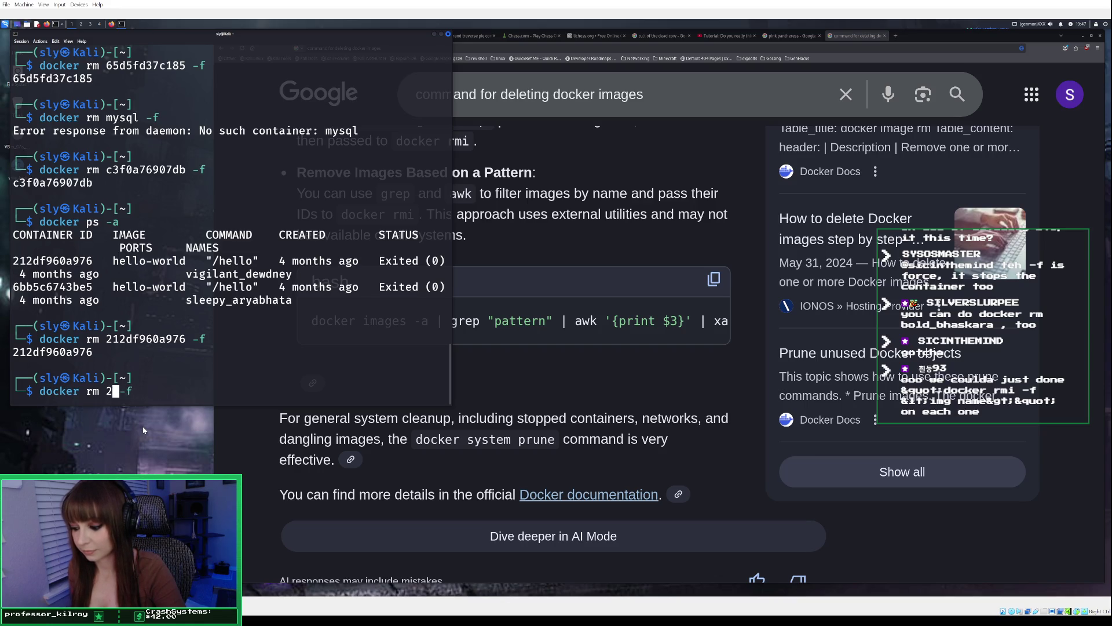
pyautogui.press('BackSpace')
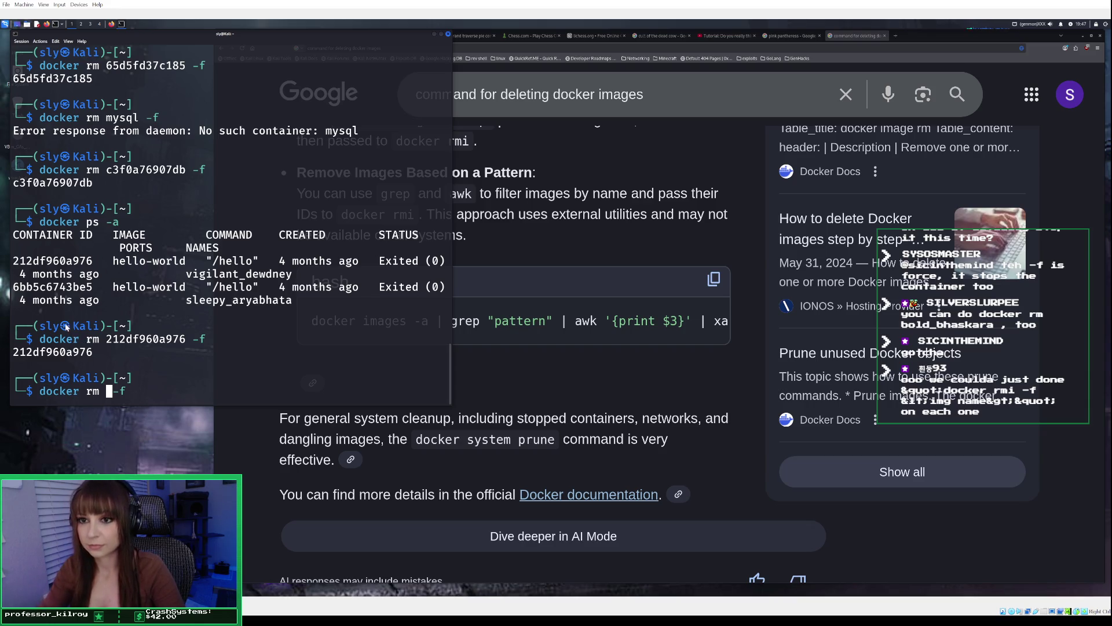
pyautogui.moveTo(13, 286); pyautogui.dragTo(93, 288)
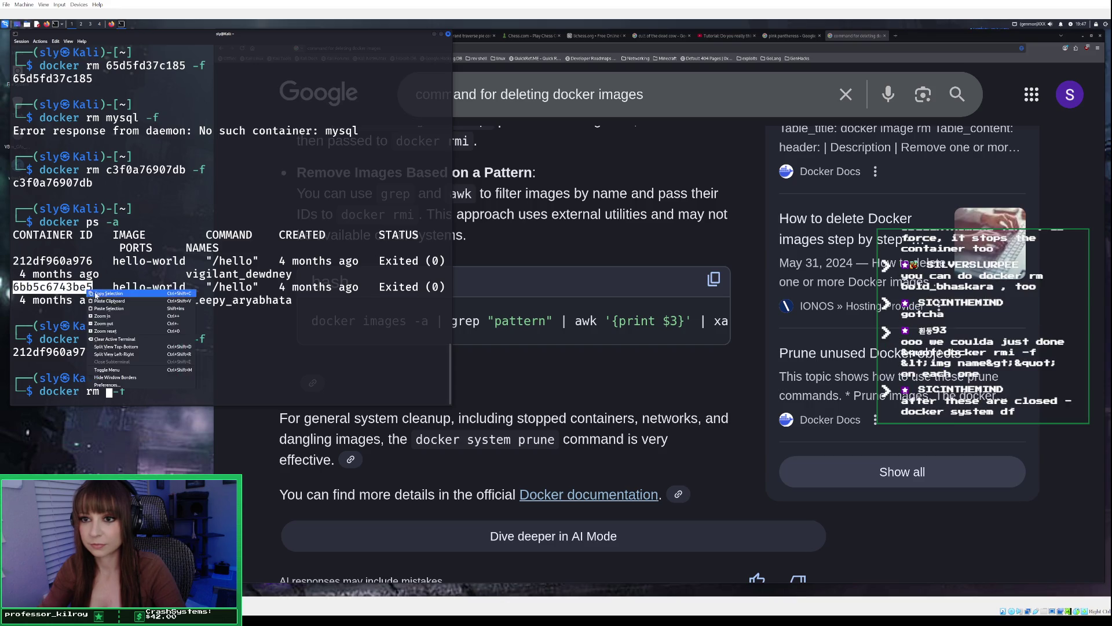
pyautogui.click(115, 392)
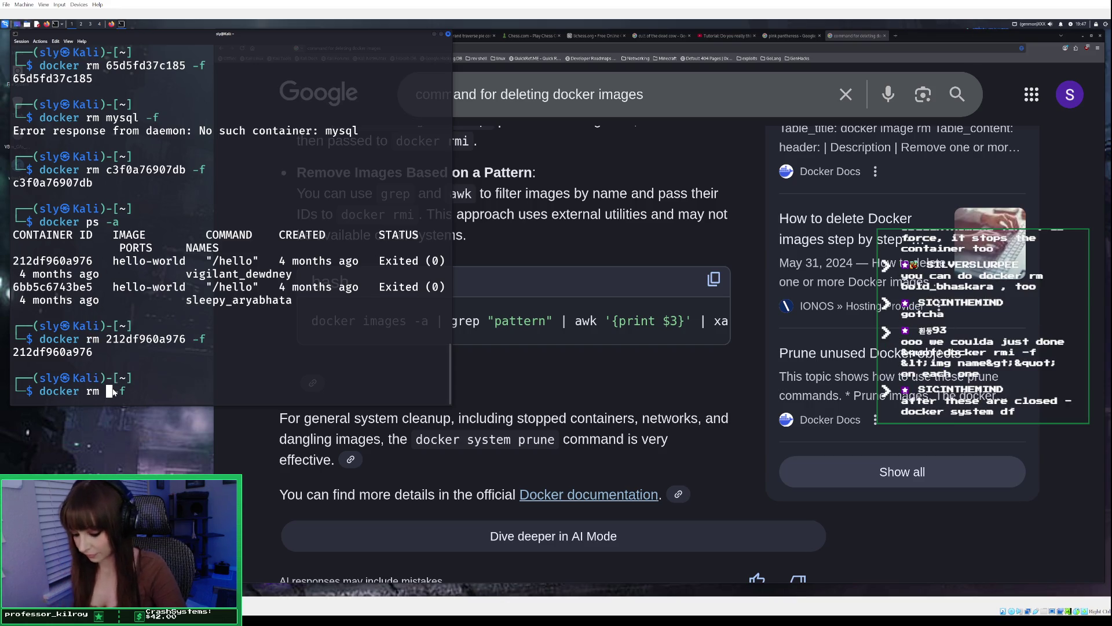
pyautogui.middleClick(114, 393)
pyautogui.press('Return')
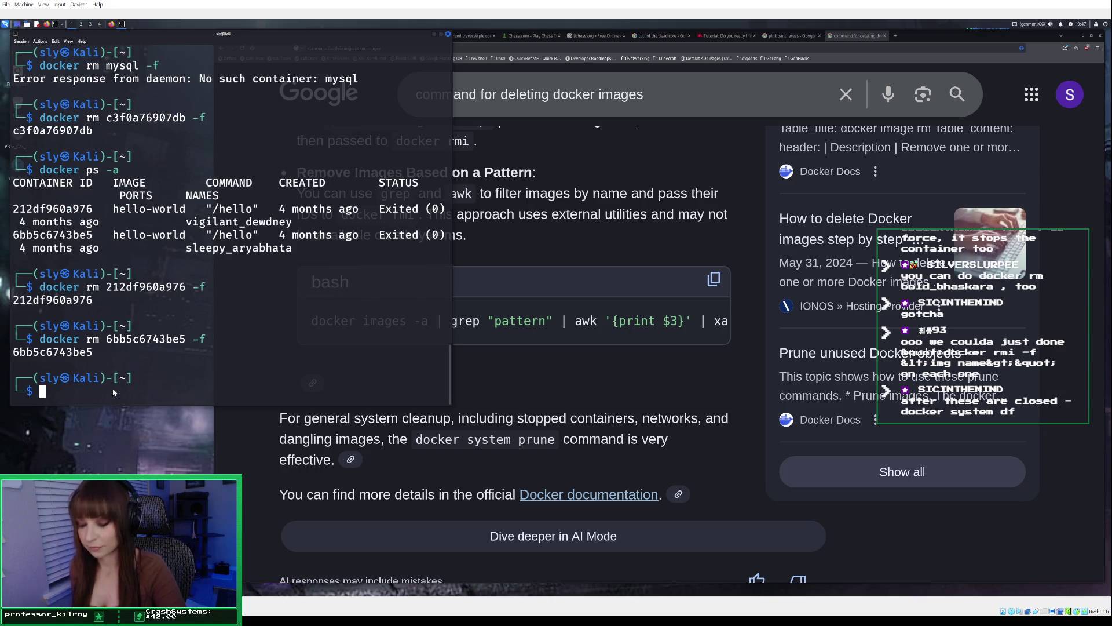
# Run docker ps -a to confirm no containers remain
pyautogui.write('docker ps -a')
pyautogui.press('Return')
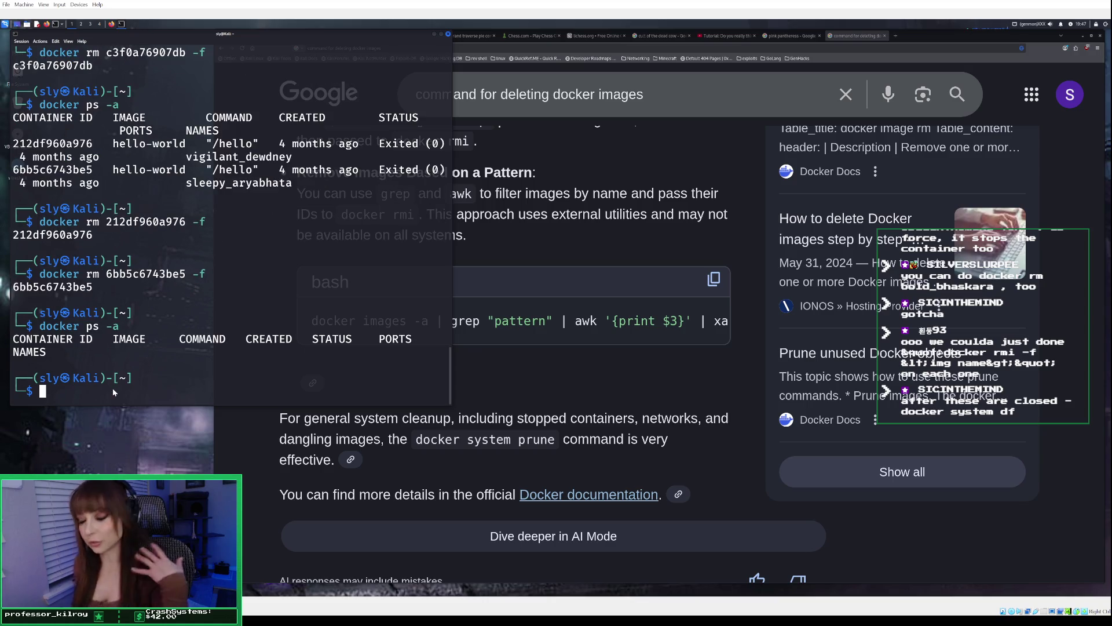
pyautogui.press('Up')
pyautogui.press('Up')
pyautogui.press('Up')
pyautogui.press('Up')
pyautogui.press('Up')
pyautogui.press('Up')
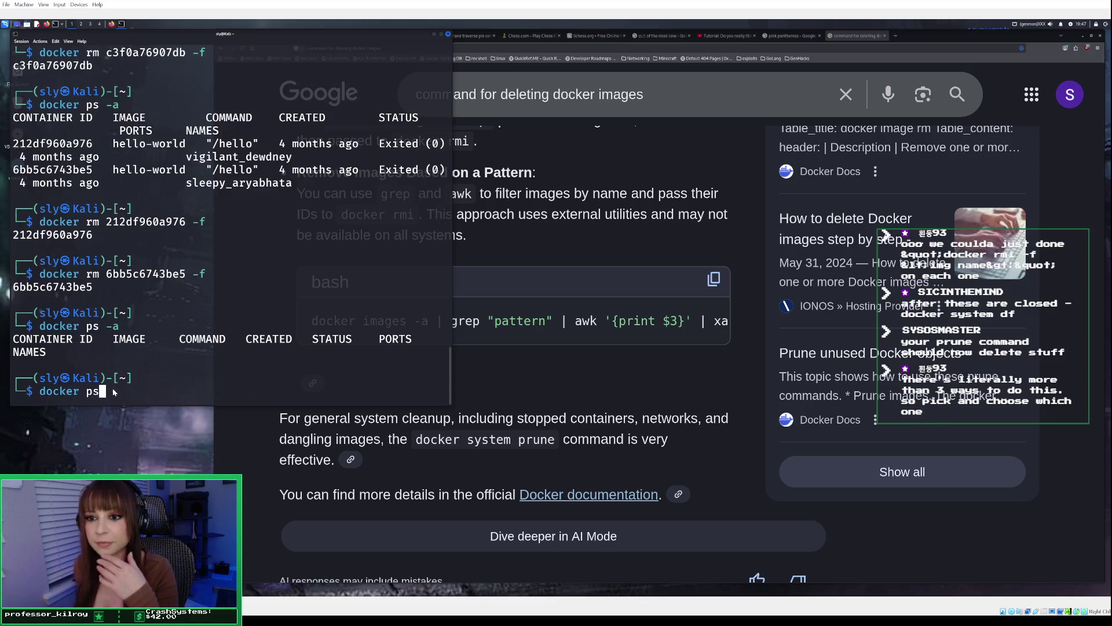
# Rerun sudo docker run -d -p 443:443 --name openvas immauss/openvas and watch the layers download
pyautogui.press('Up')
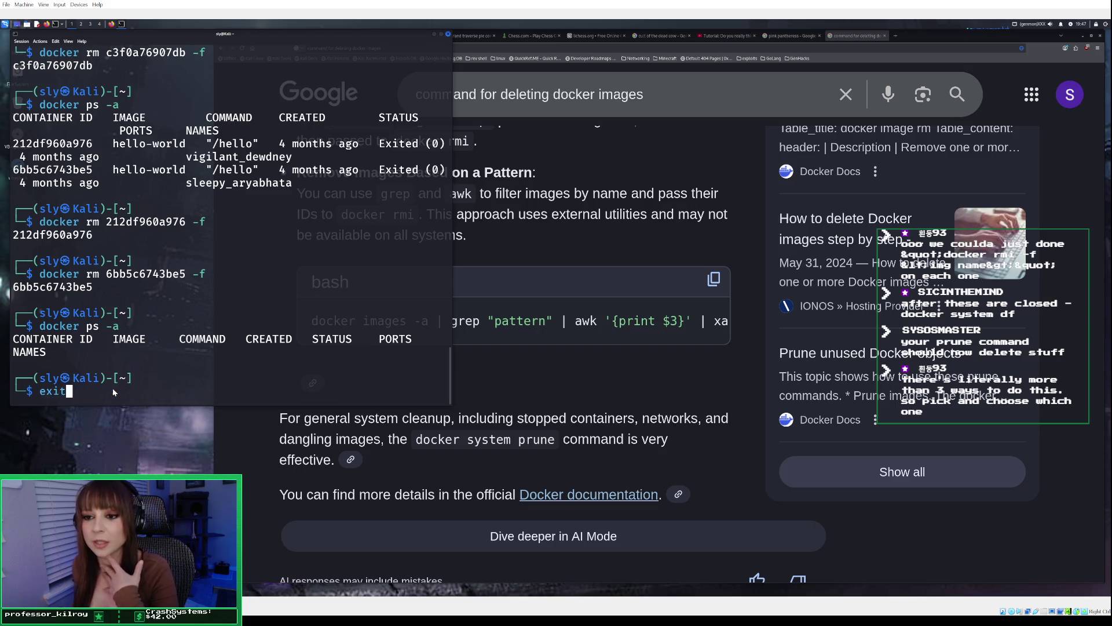
pyautogui.press('Up')
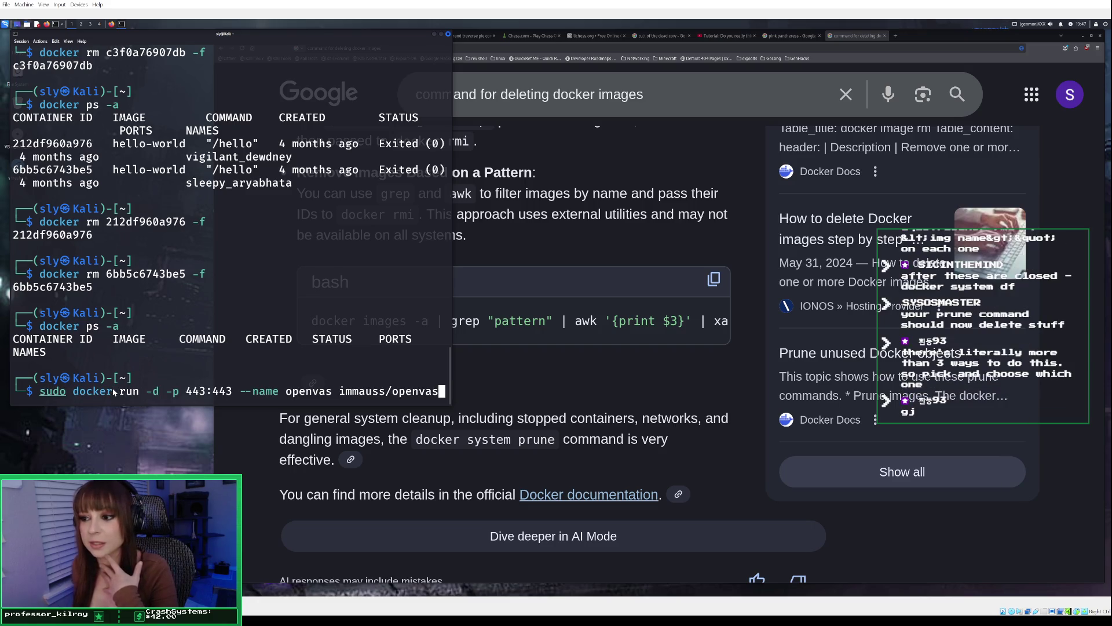
pyautogui.press('Return')
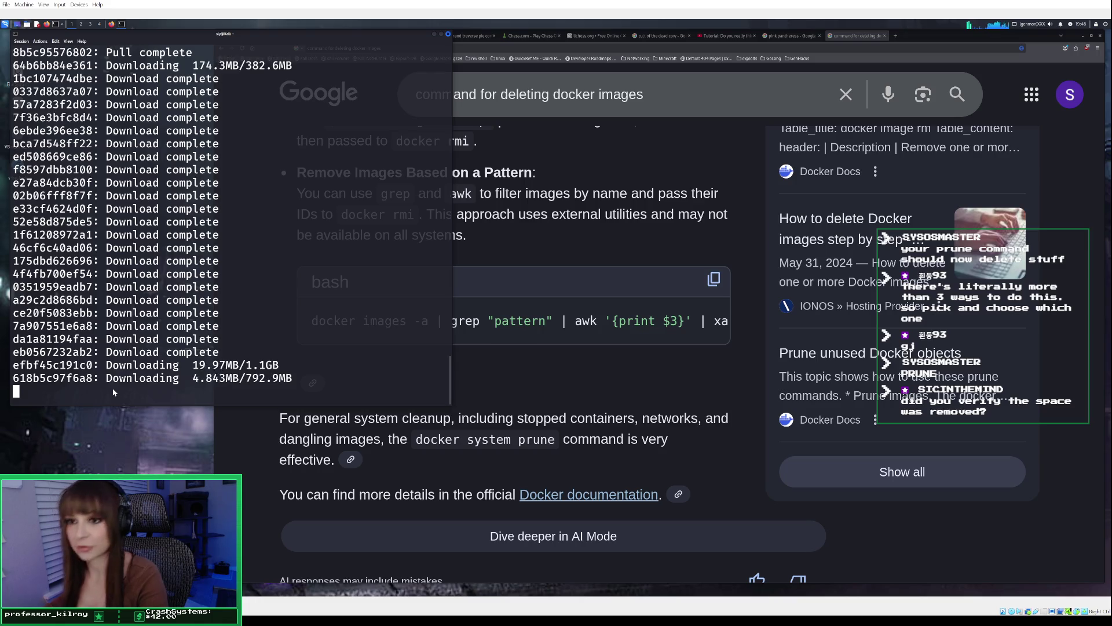
pyautogui.scroll(7, 244, 246)
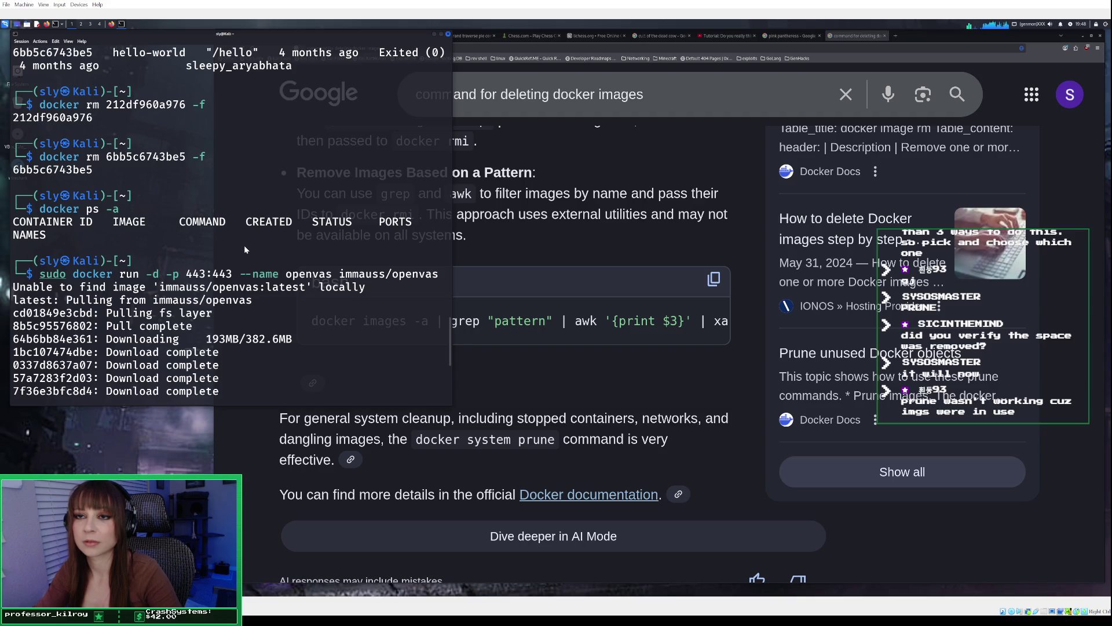
pyautogui.scroll(3, 245, 245)
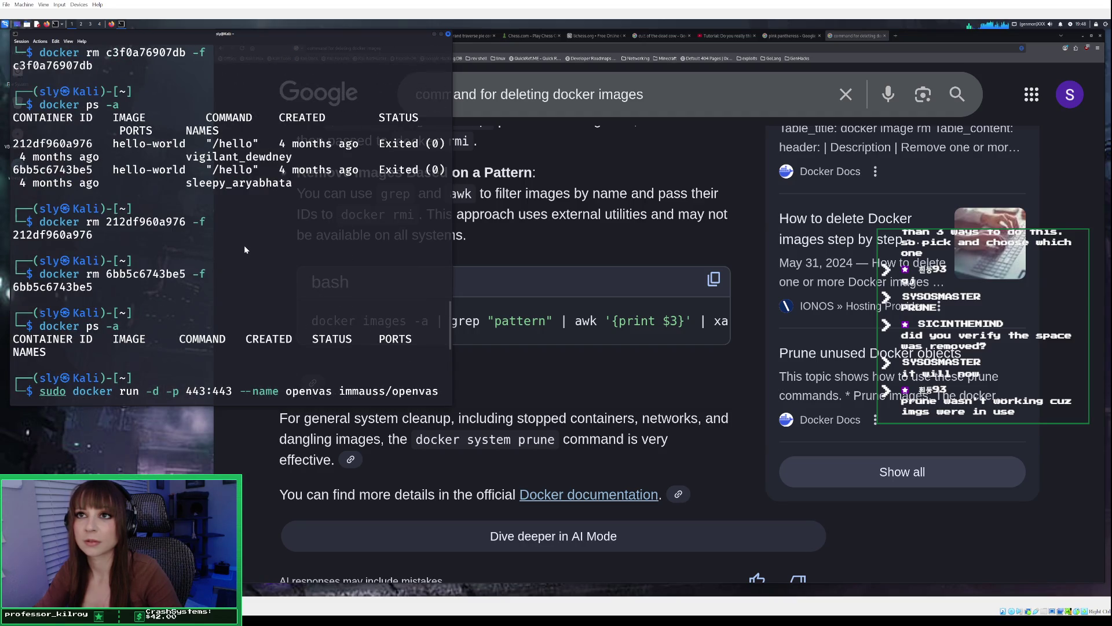
pyautogui.scroll(3, 244, 245)
pyautogui.scroll(-3, 244, 245)
pyautogui.scroll(-8, 244, 245)
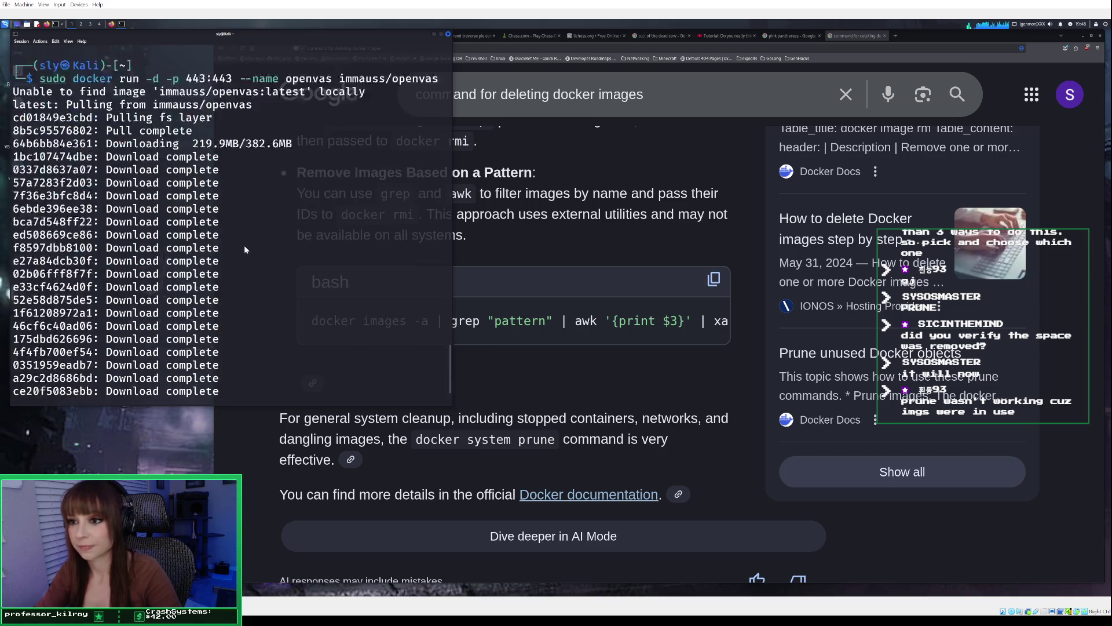
pyautogui.scroll(-2, 244, 246)
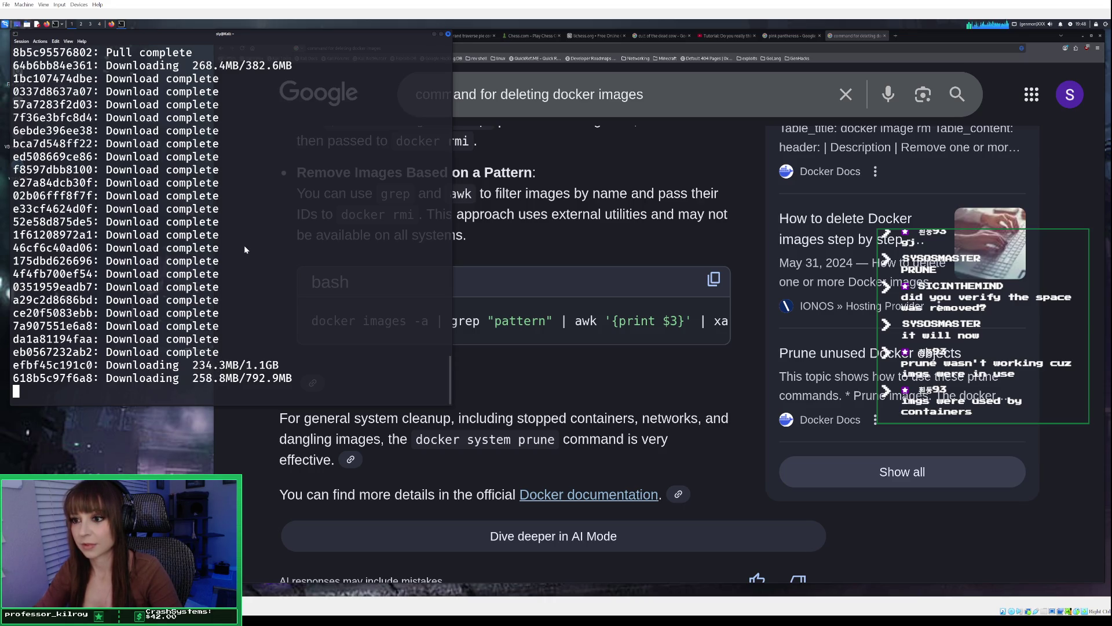
# Switch to the TryHackMe OpenVAS room in Firefox and scroll to 'Performing a Vulnerability Scan'
pyautogui.click(565, 219)
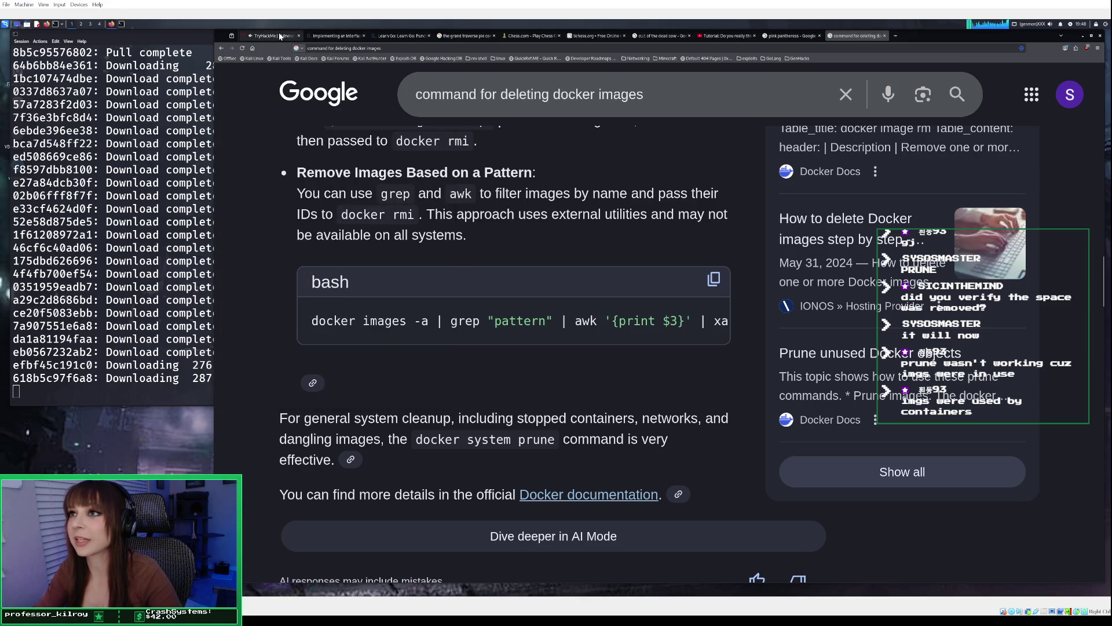
pyautogui.hotkey('ctrl', 'Tab')
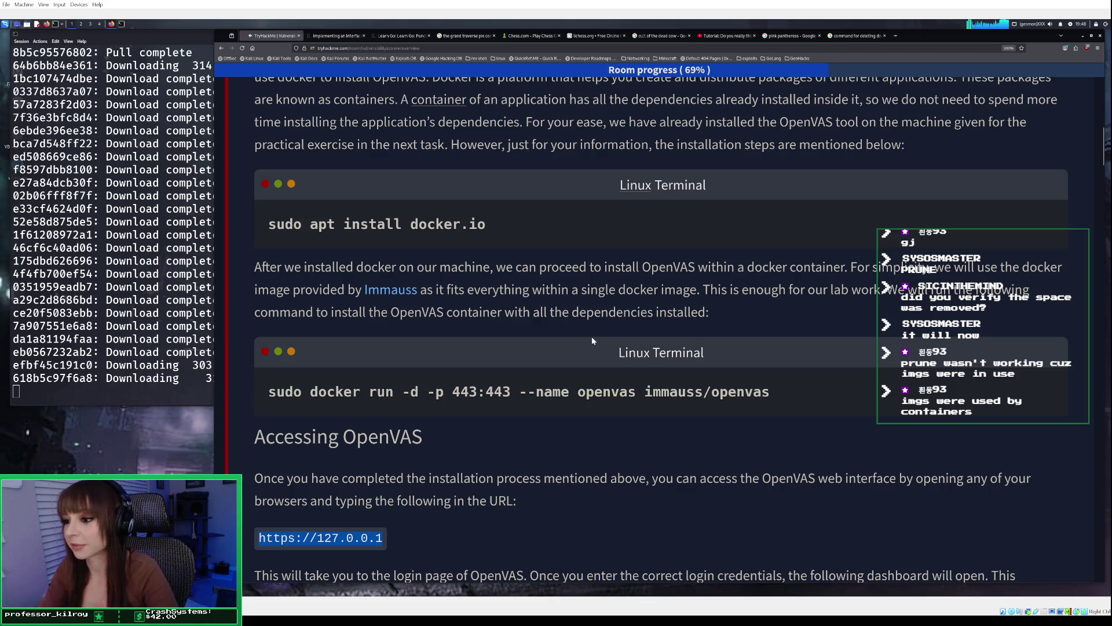
pyautogui.scroll(-3, 592, 343)
pyautogui.scroll(-1, 592, 341)
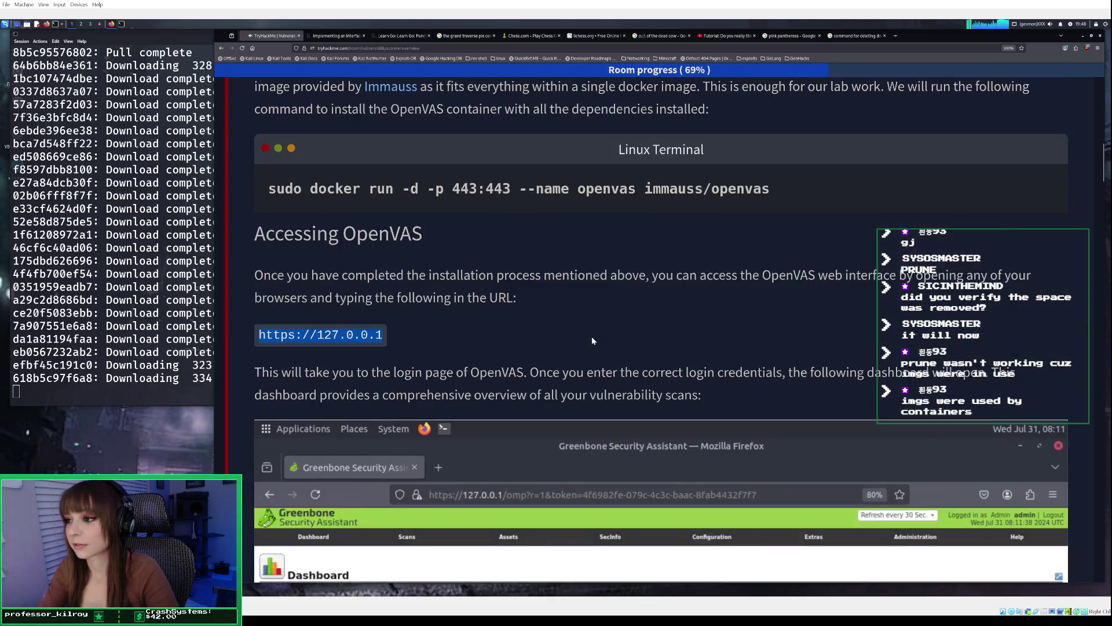
pyautogui.scroll(-3, 592, 341)
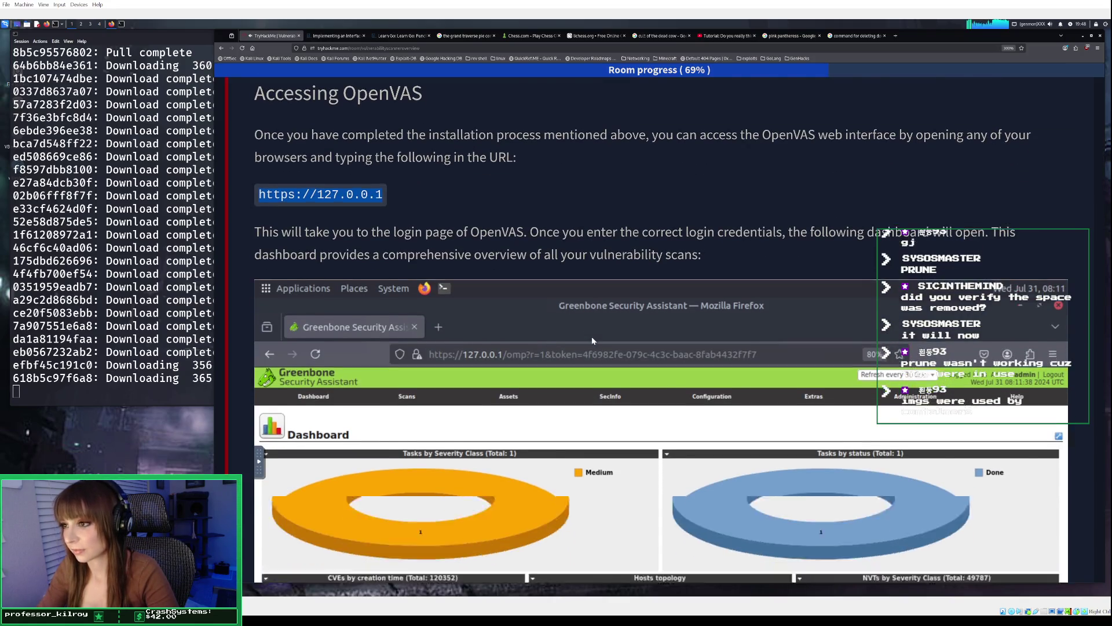
pyautogui.scroll(-3, 592, 340)
pyautogui.scroll(-3, 592, 341)
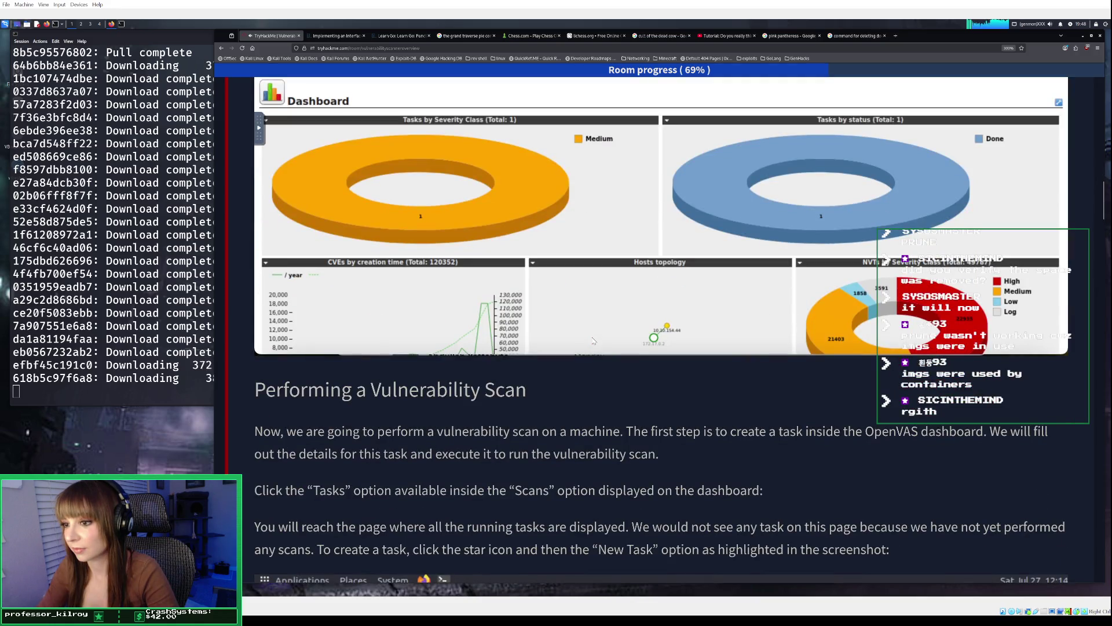
pyautogui.scroll(-3, 592, 341)
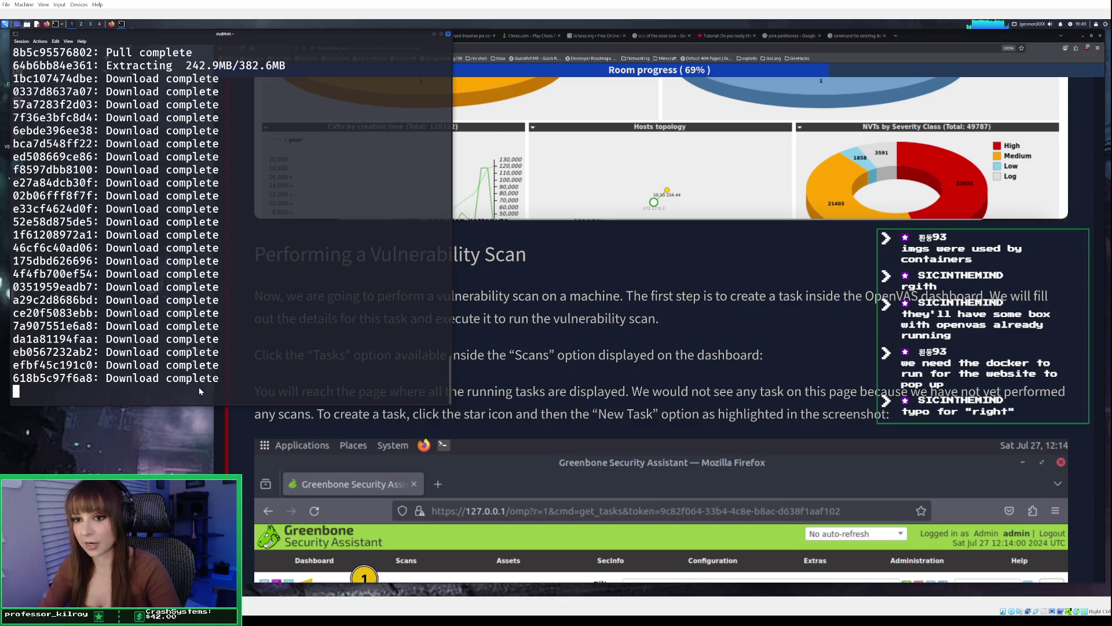
# Scroll the terminal output as the openvas pull fails with 'no space left on device'
pyautogui.scroll(3, 338, 318)
pyautogui.scroll(-2, 337, 314)
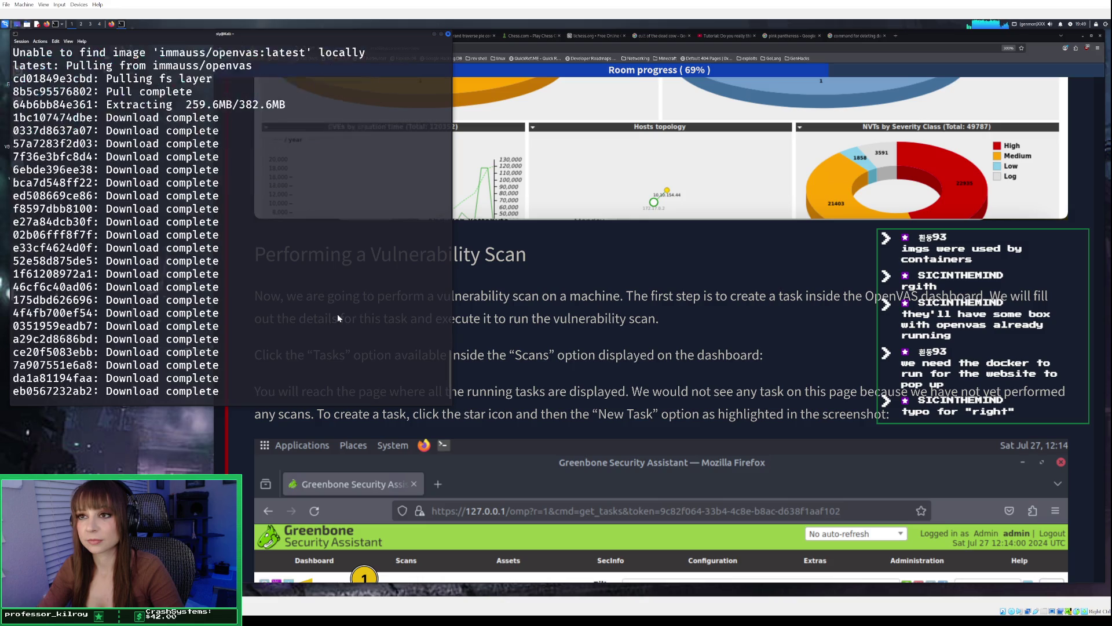
pyautogui.scroll(-1, 337, 314)
pyautogui.scroll(4, 338, 314)
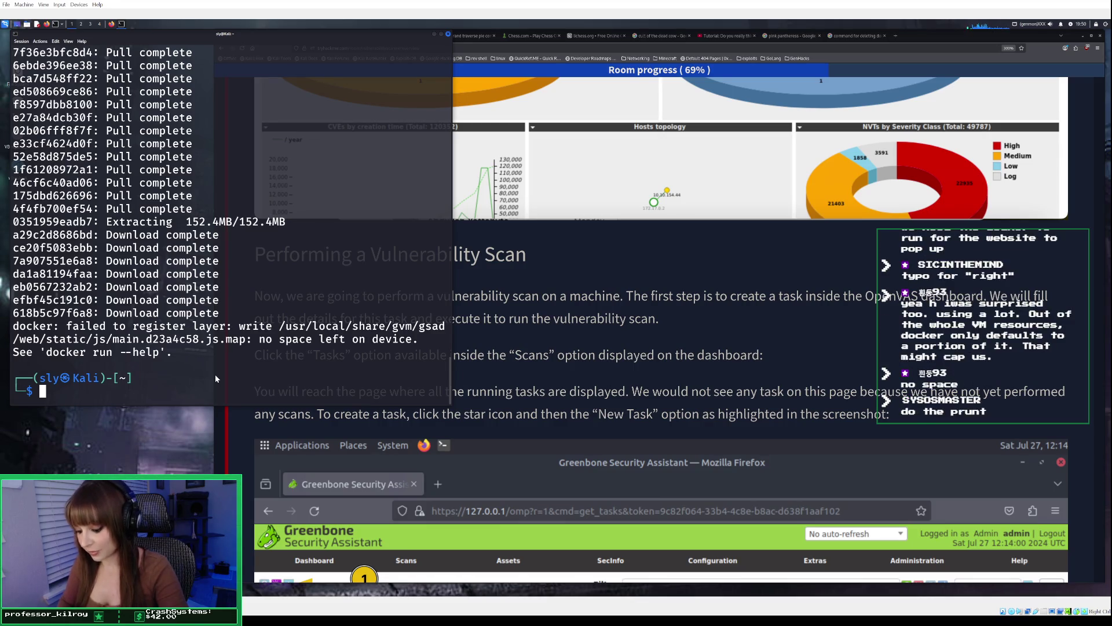
# List all containers with docker ps -a and rerun docker image prune
pyautogui.press('Up')
pyautogui.press('Up')
pyautogui.press('Up')
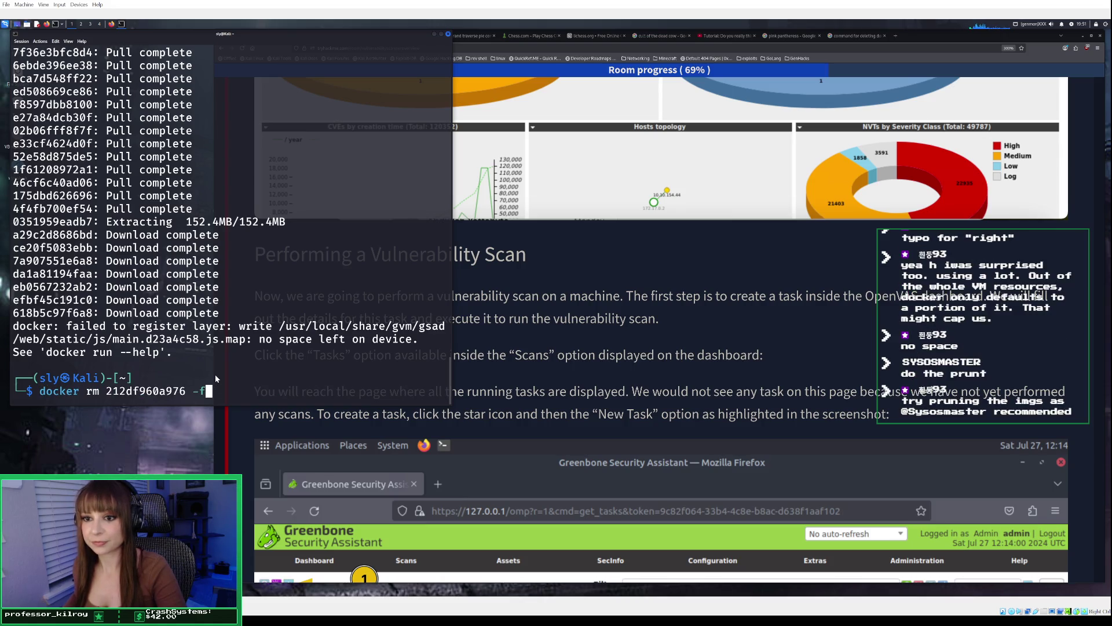
pyautogui.press('Up')
pyautogui.press('Up')
pyautogui.press('Up')
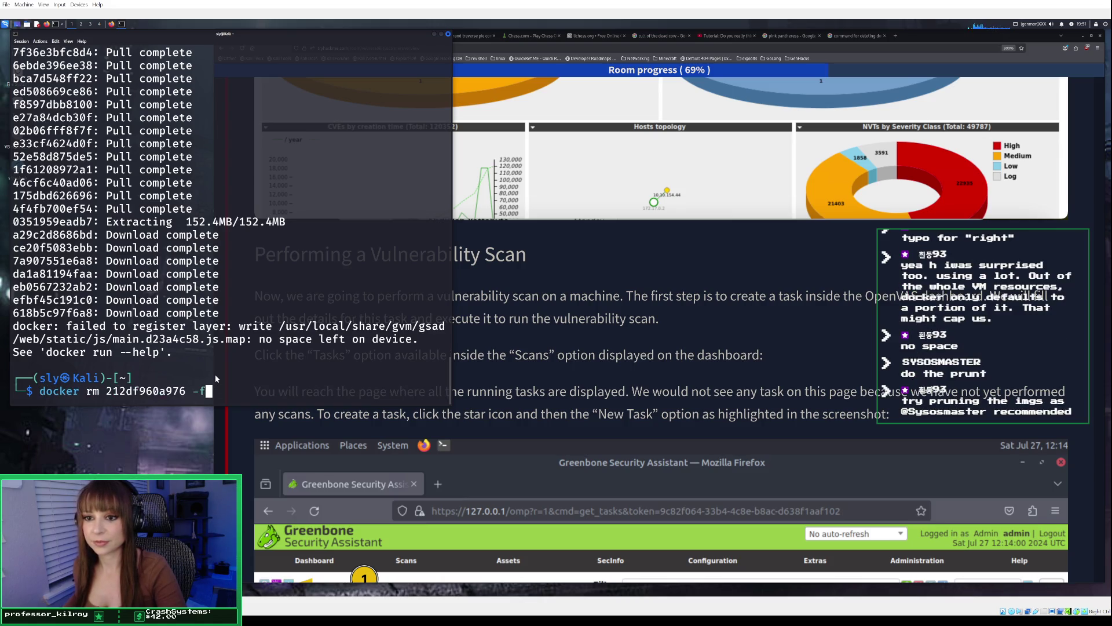
pyautogui.press('Return')
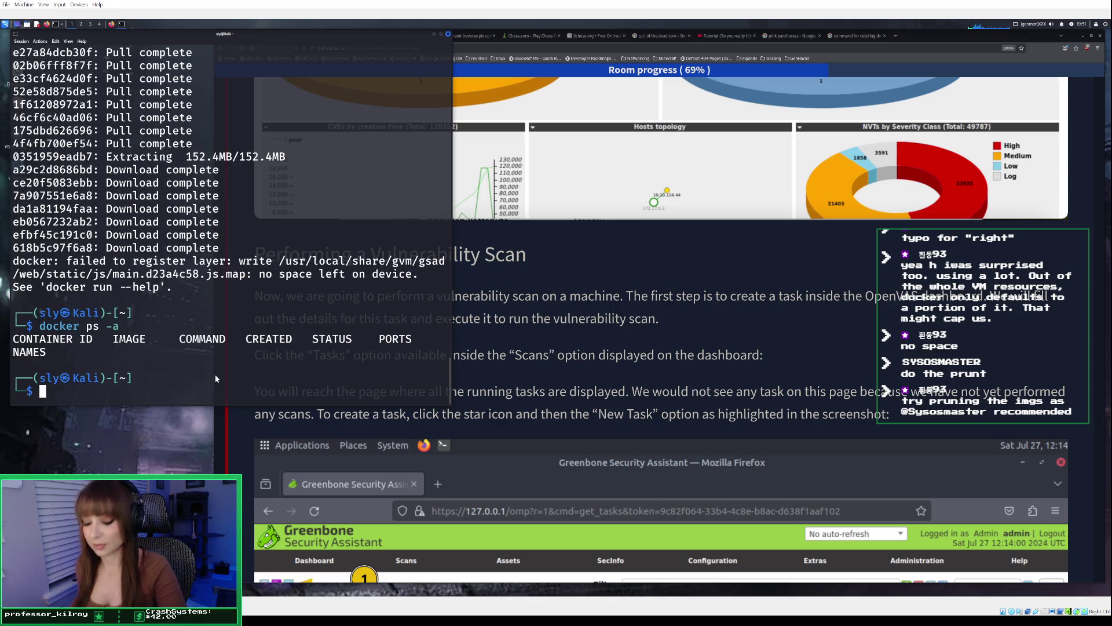
pyautogui.press('Up')
pyautogui.press('Up')
pyautogui.press('Up')
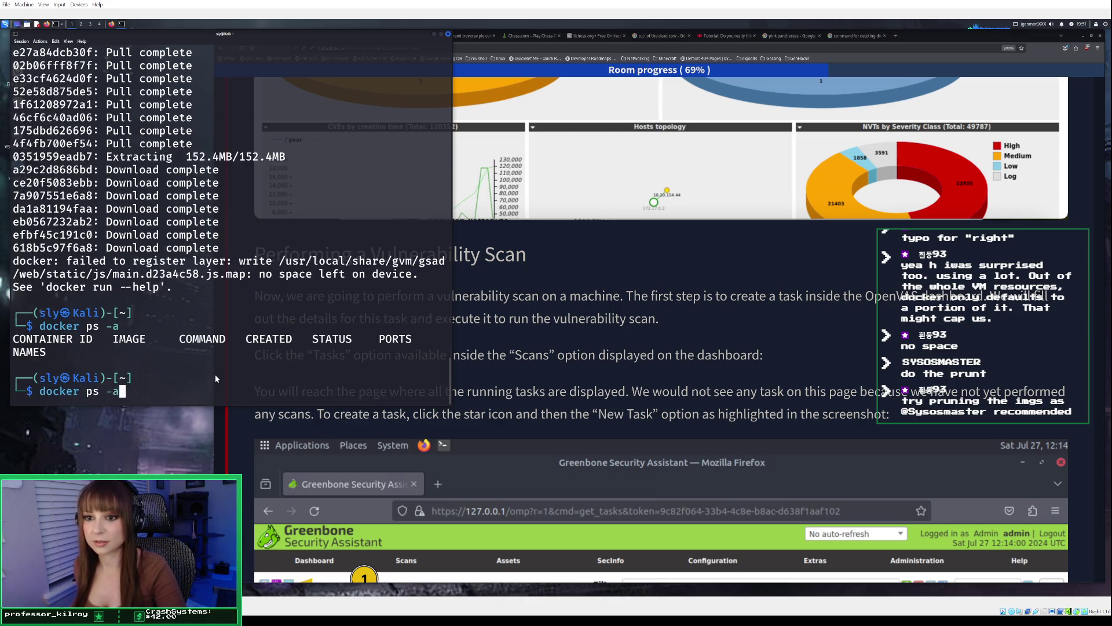
pyautogui.press('Up')
pyautogui.press('Up')
pyautogui.press('Up')
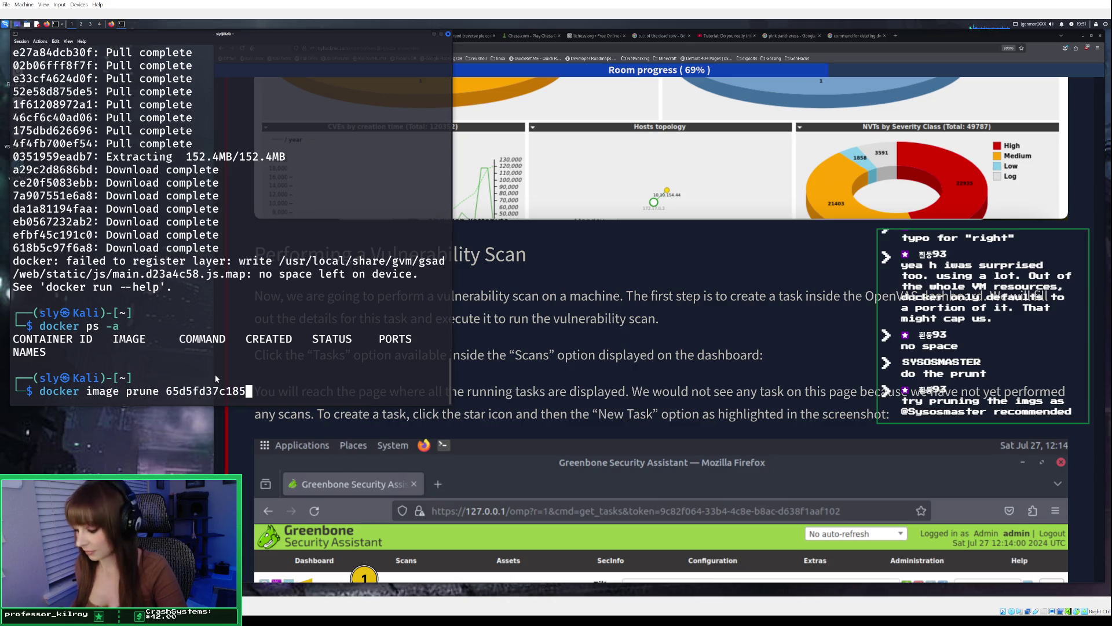
pyautogui.press('Return')
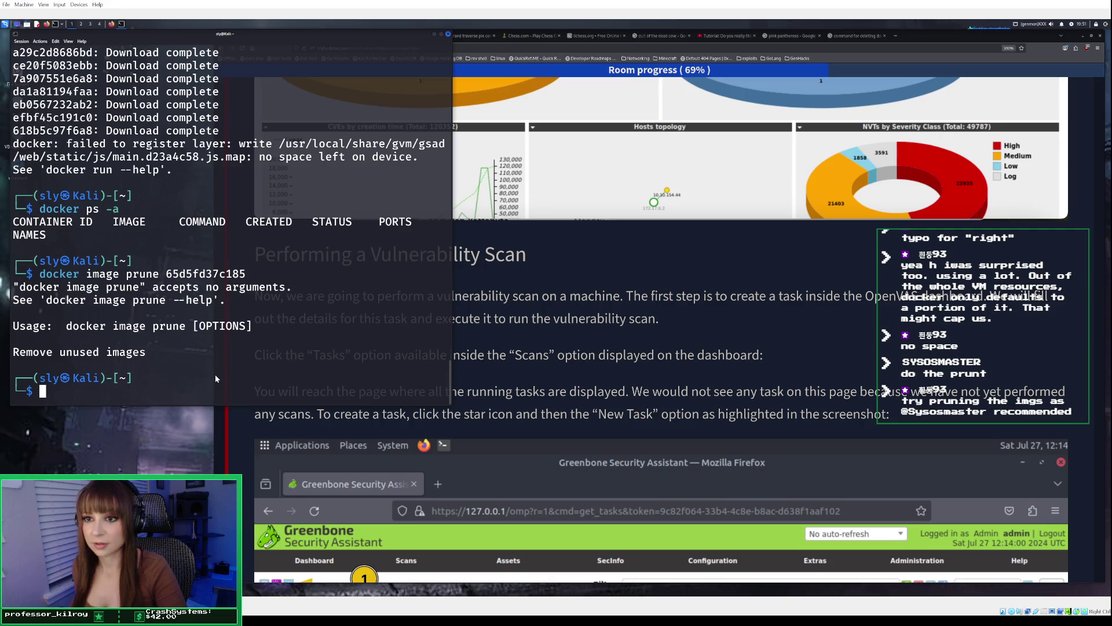
# Prune all unused images with docker image prune -a, confirming with y to reclaim 1.1GB
pyautogui.press('Up')
pyautogui.press('Up')
pyautogui.press('Up')
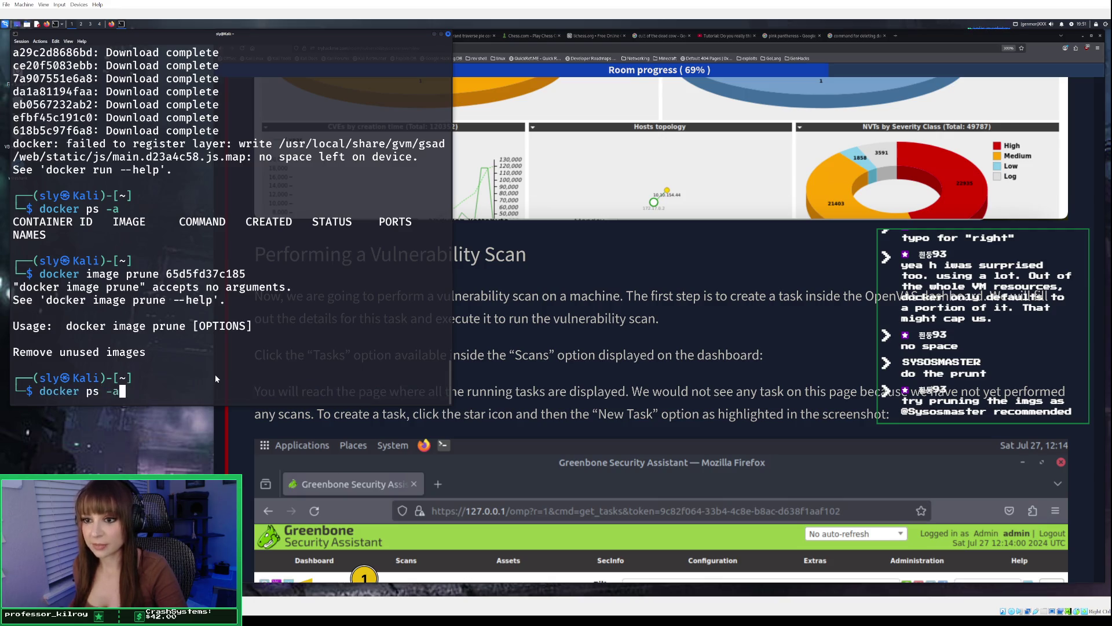
pyautogui.press('Up')
pyautogui.press('Up')
pyautogui.press('Up')
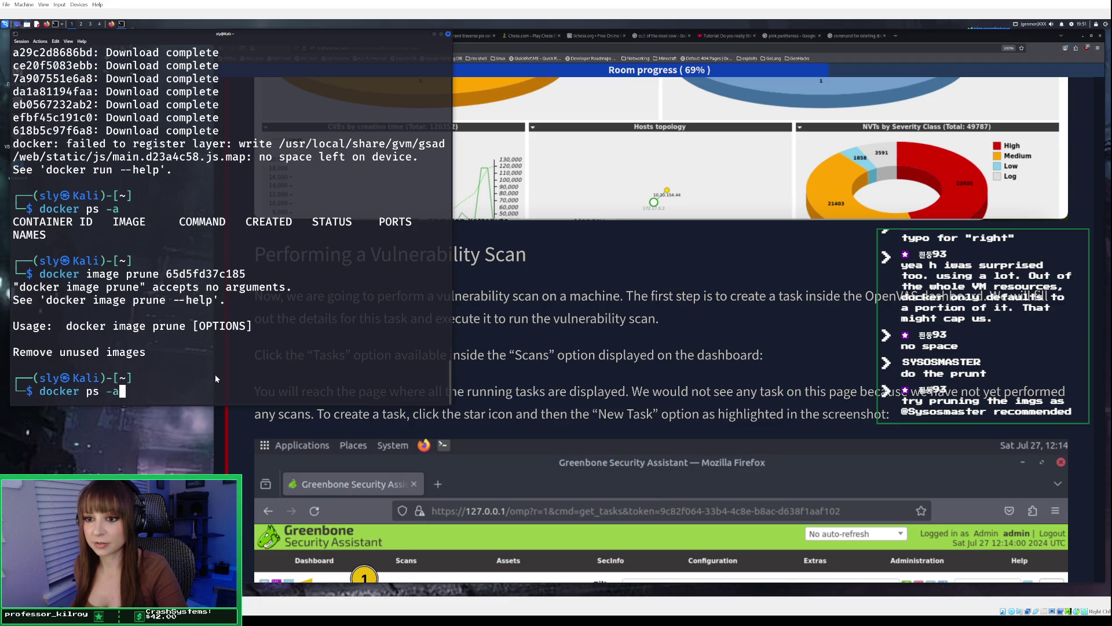
pyautogui.press('Up')
pyautogui.press('Up')
pyautogui.press('Up')
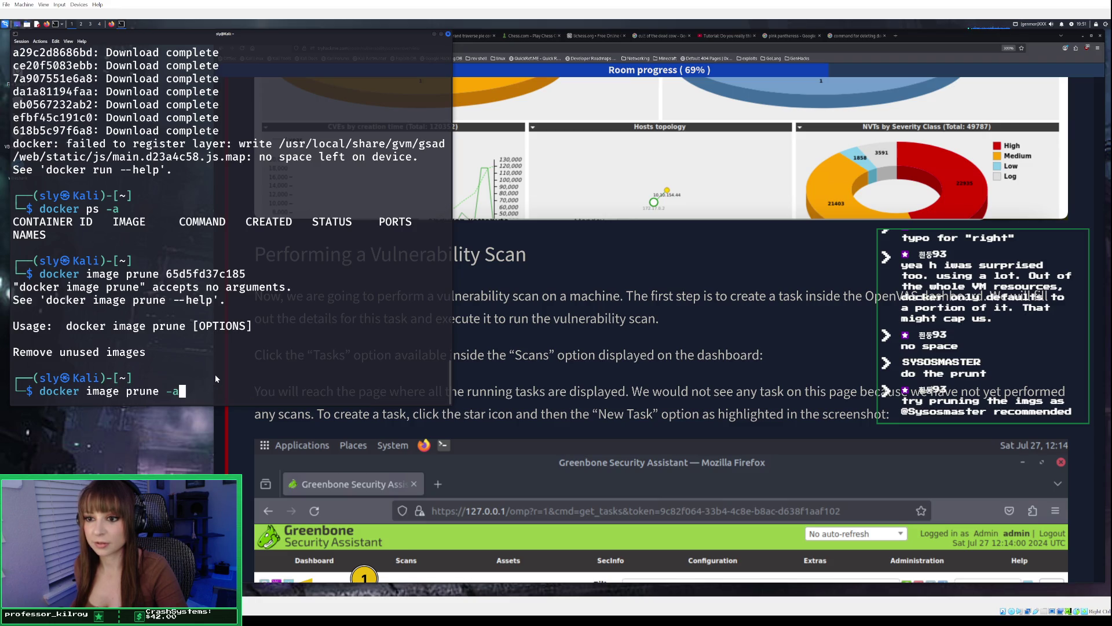
pyautogui.press('Return')
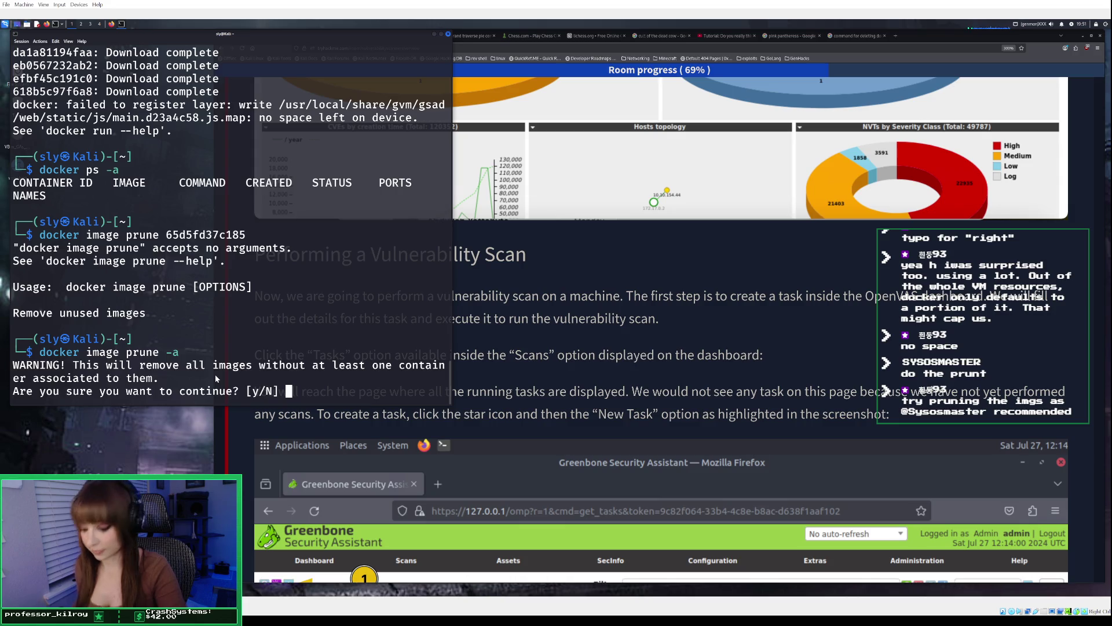
pyautogui.write('y')
pyautogui.press('Return')
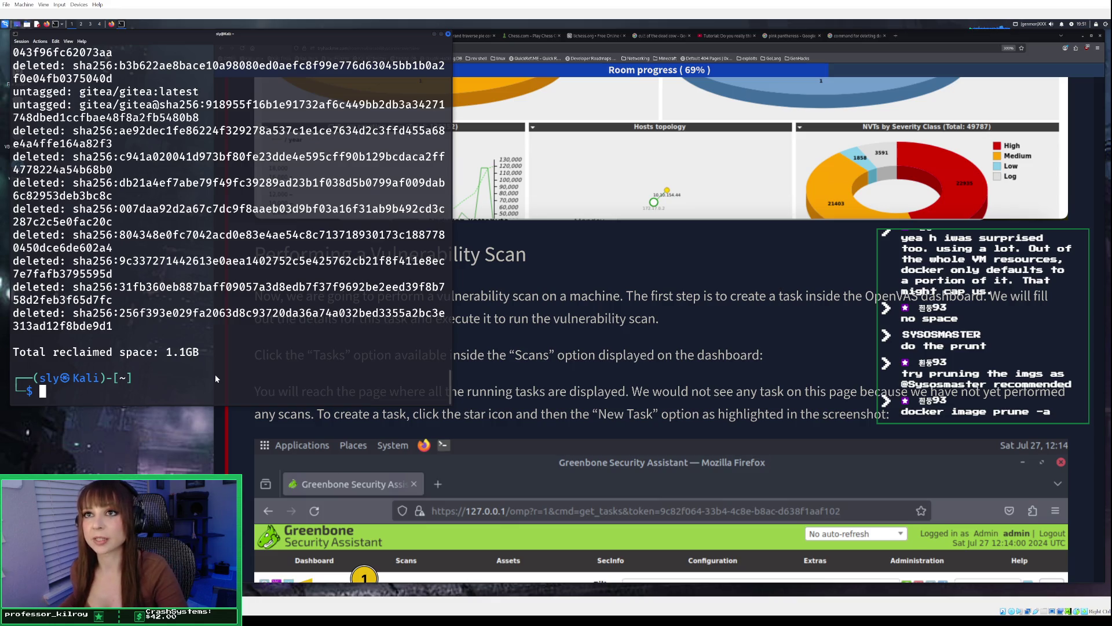
# Rerun the openvas container command so immauss/openvas downloads again
pyautogui.press('Up')
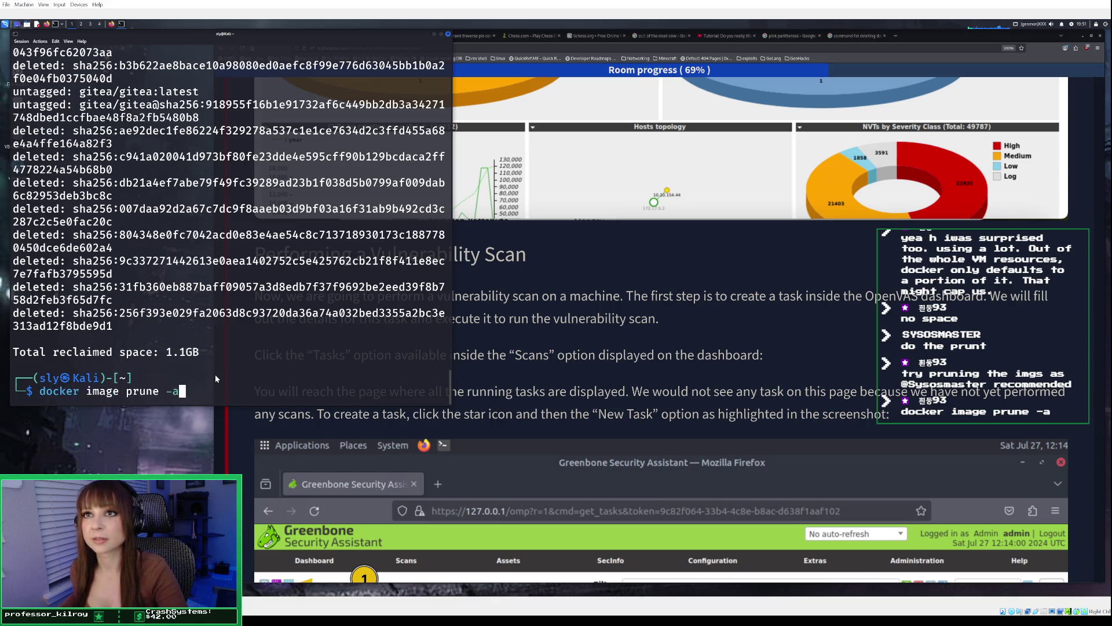
pyautogui.press('Up')
pyautogui.press('Up')
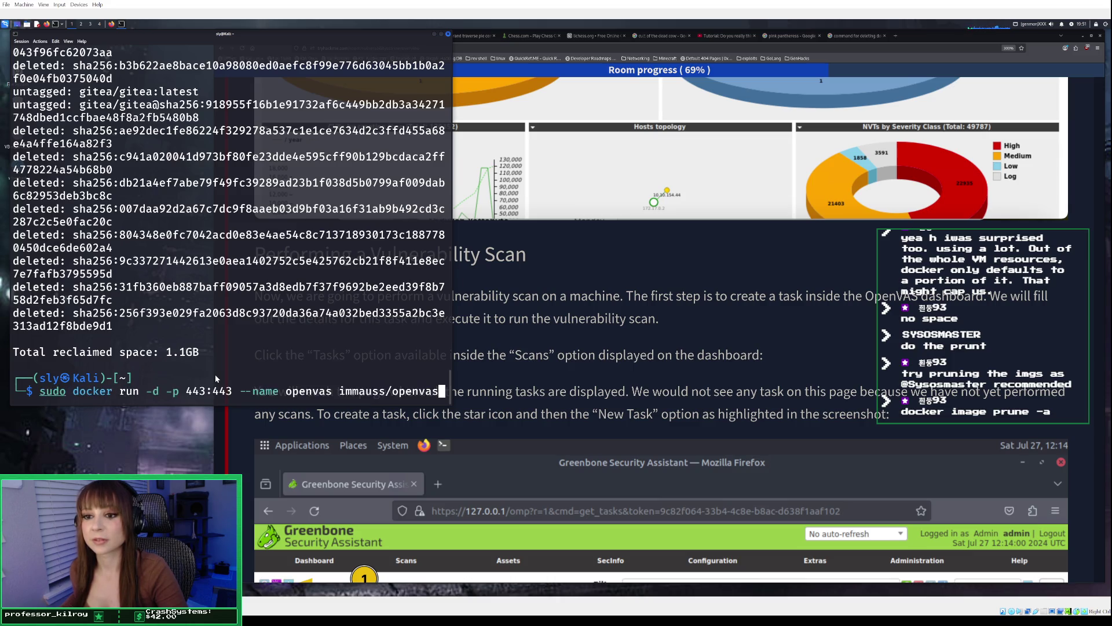
pyautogui.press('Return')
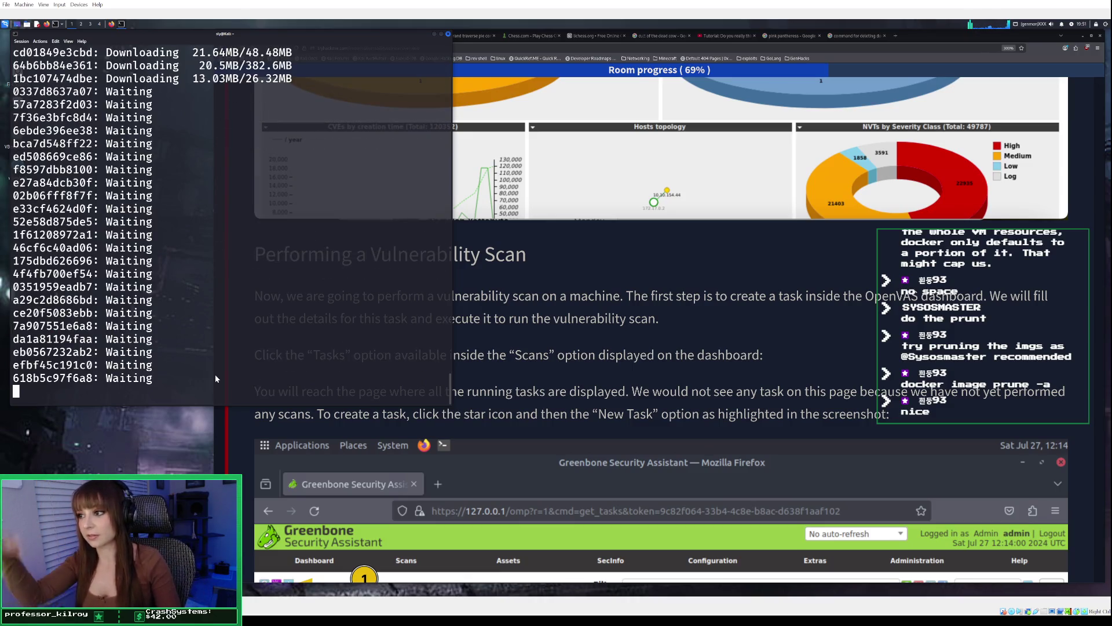
# Scroll the TryHackMe OpenVAS room page back to the Greenbone dashboard screenshot
pyautogui.click(748, 367)
pyautogui.scroll(-15, 749, 366)
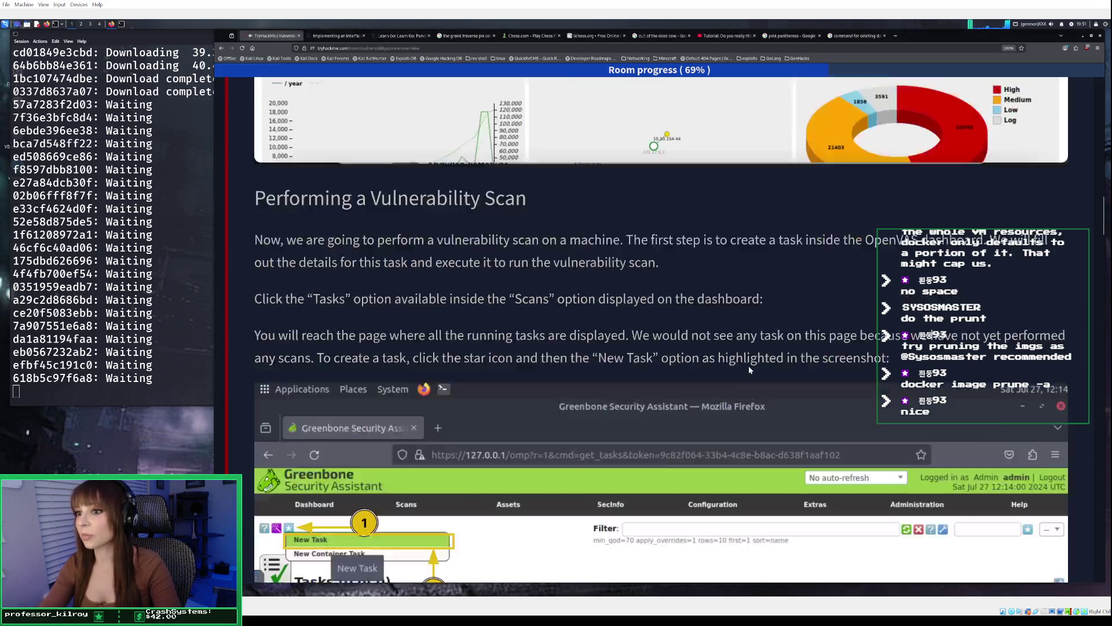
pyautogui.scroll(-20, 806, 363)
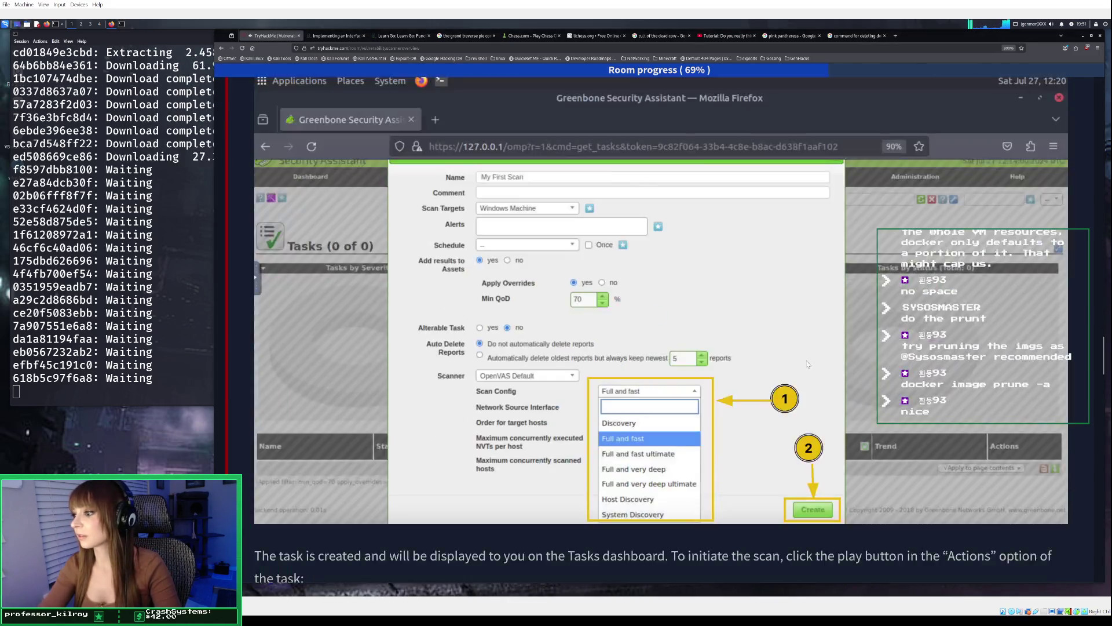
pyautogui.scroll(-15, 804, 364)
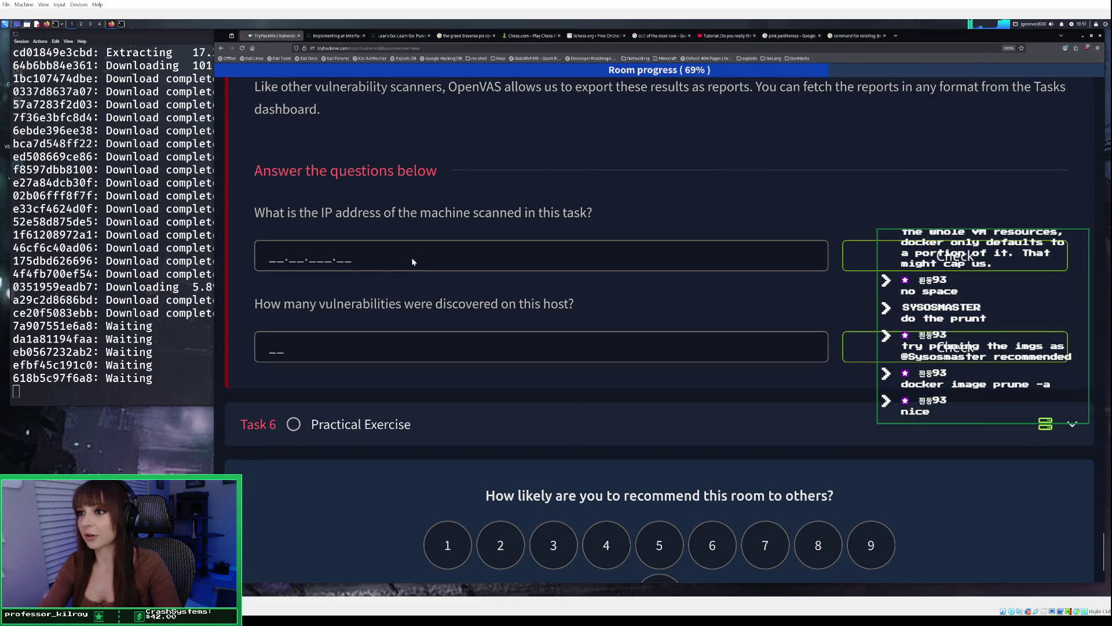
pyautogui.scroll(1, 409, 279)
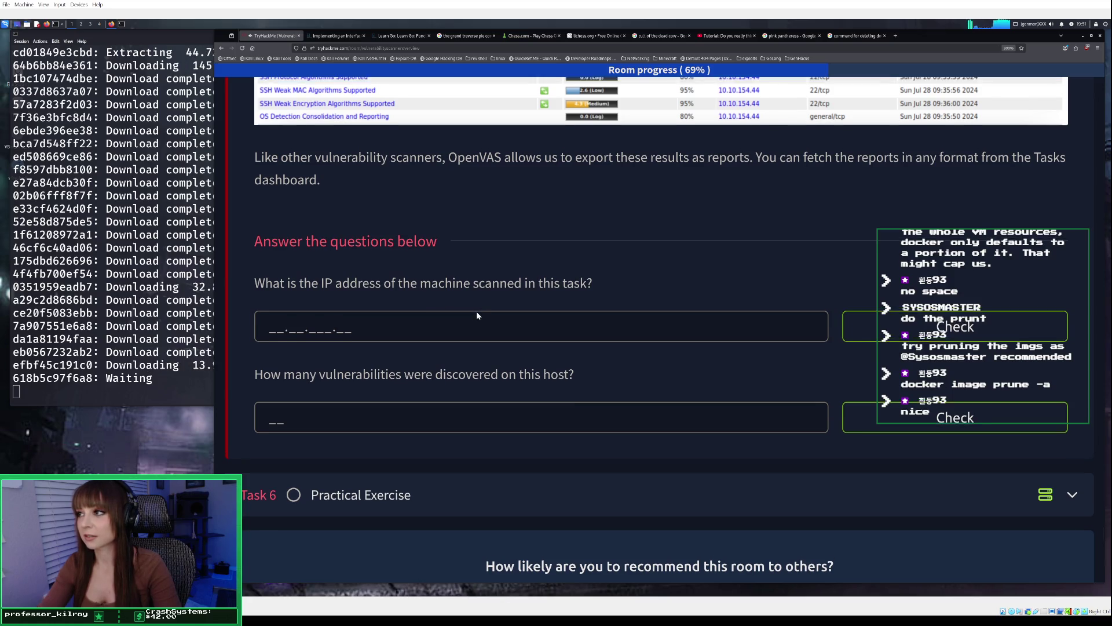
pyautogui.scroll(7, 476, 311)
pyautogui.scroll(4, 478, 315)
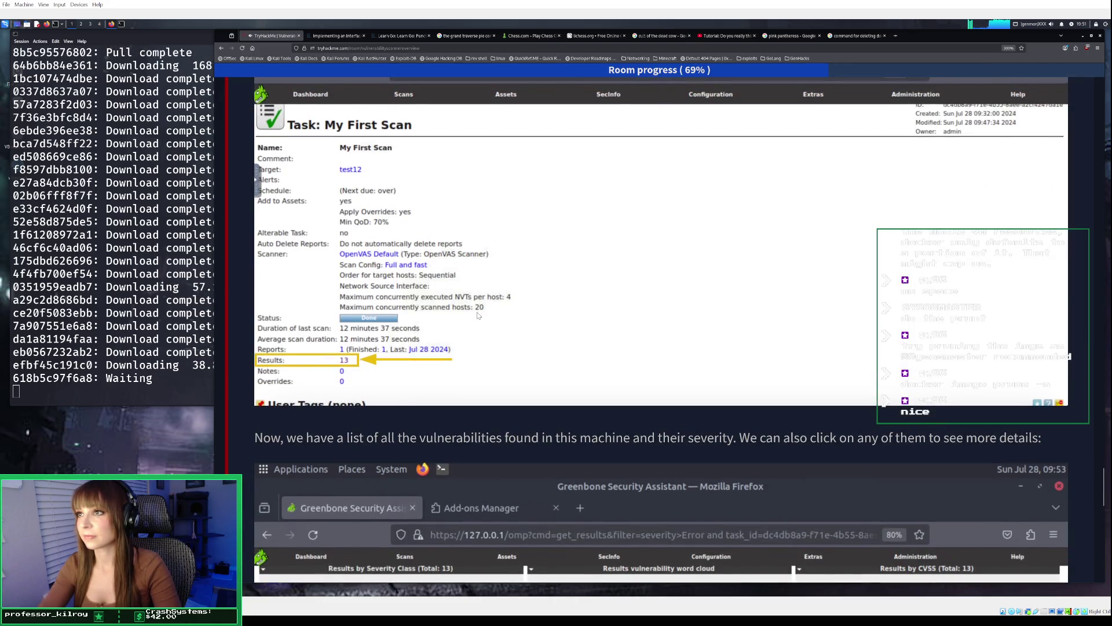
pyautogui.scroll(4, 478, 314)
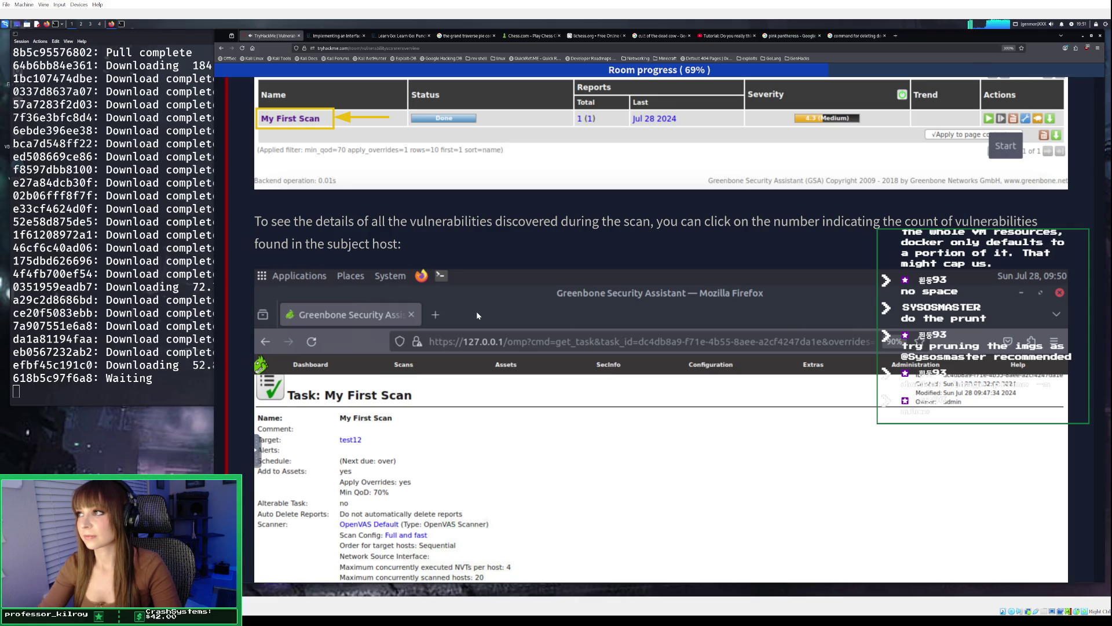
pyautogui.scroll(4, 478, 314)
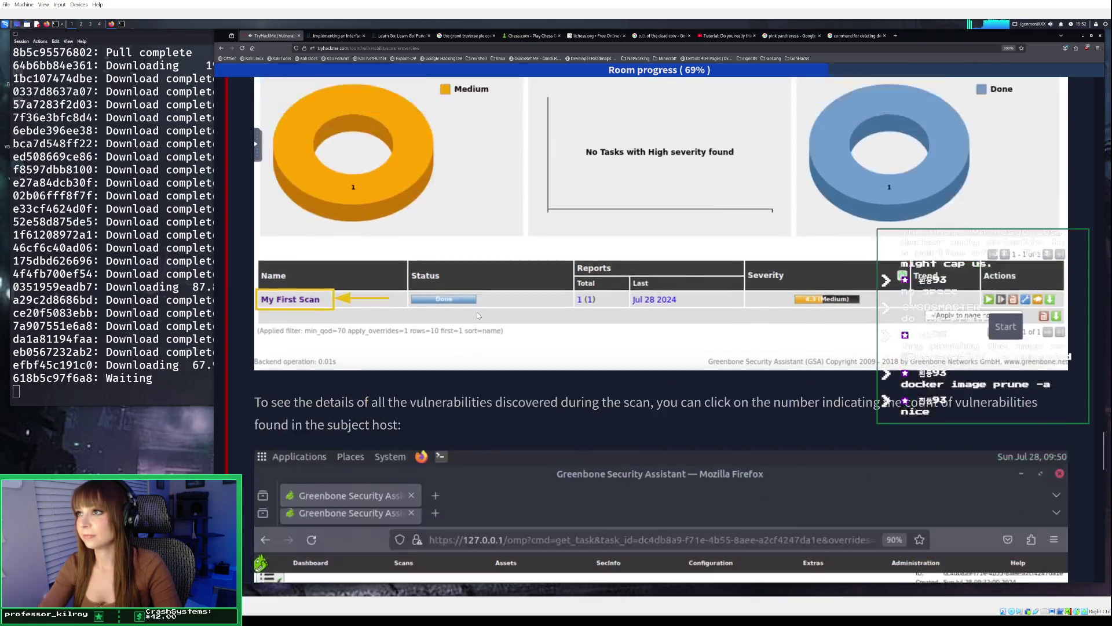
pyautogui.scroll(4, 478, 315)
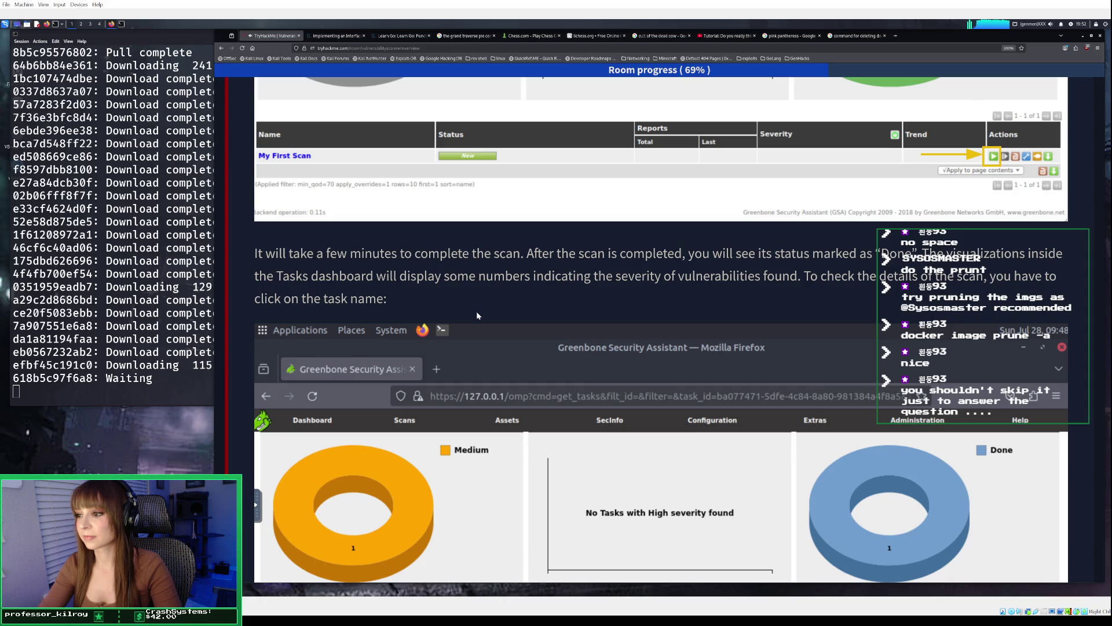
pyautogui.scroll(3, 477, 315)
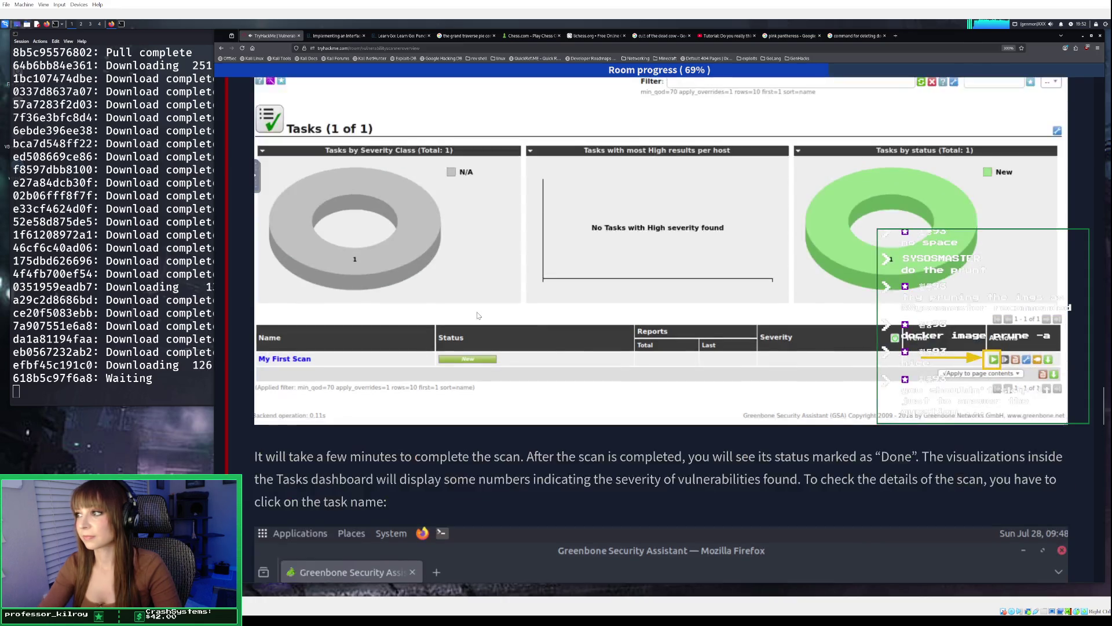
pyautogui.scroll(4, 478, 315)
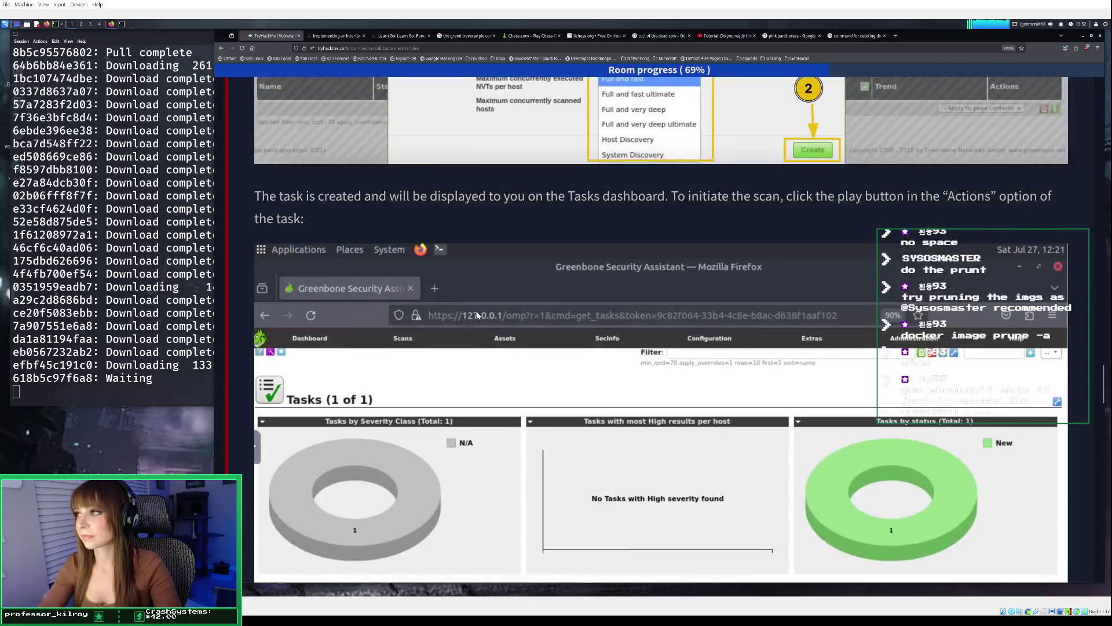
pyautogui.scroll(3, 478, 316)
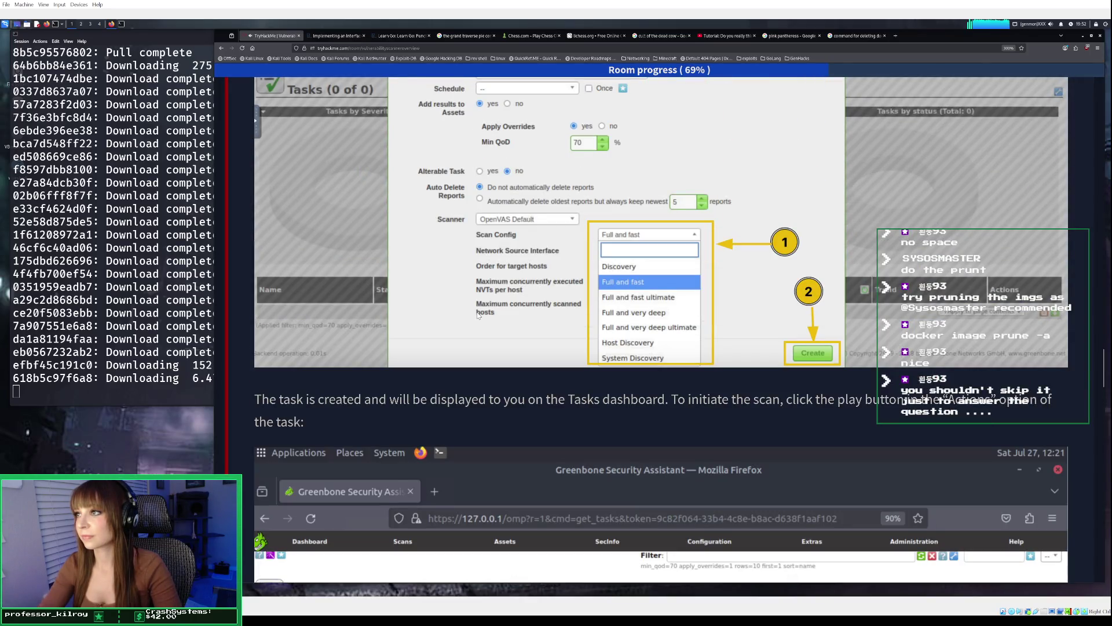
pyautogui.scroll(1, 478, 315)
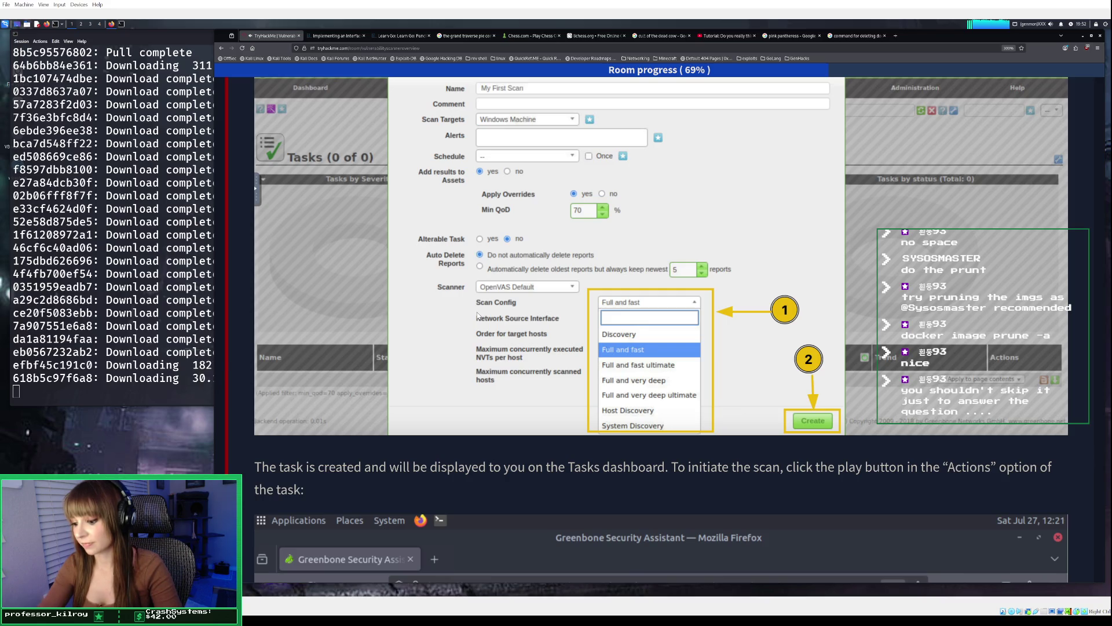
pyautogui.scroll(3, 477, 315)
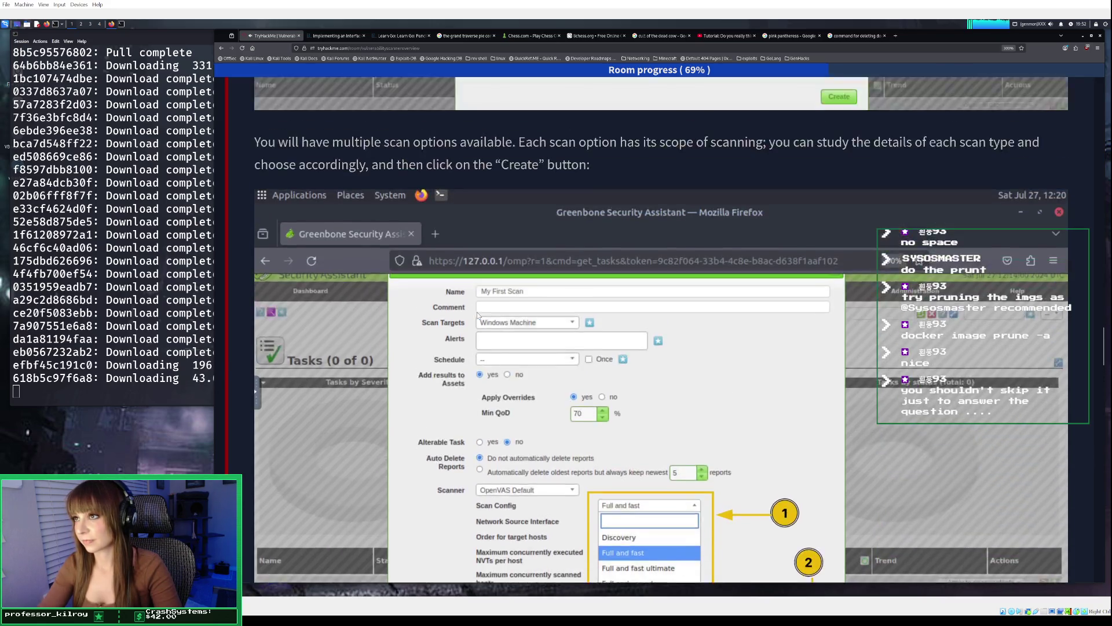
pyautogui.scroll(6, 477, 315)
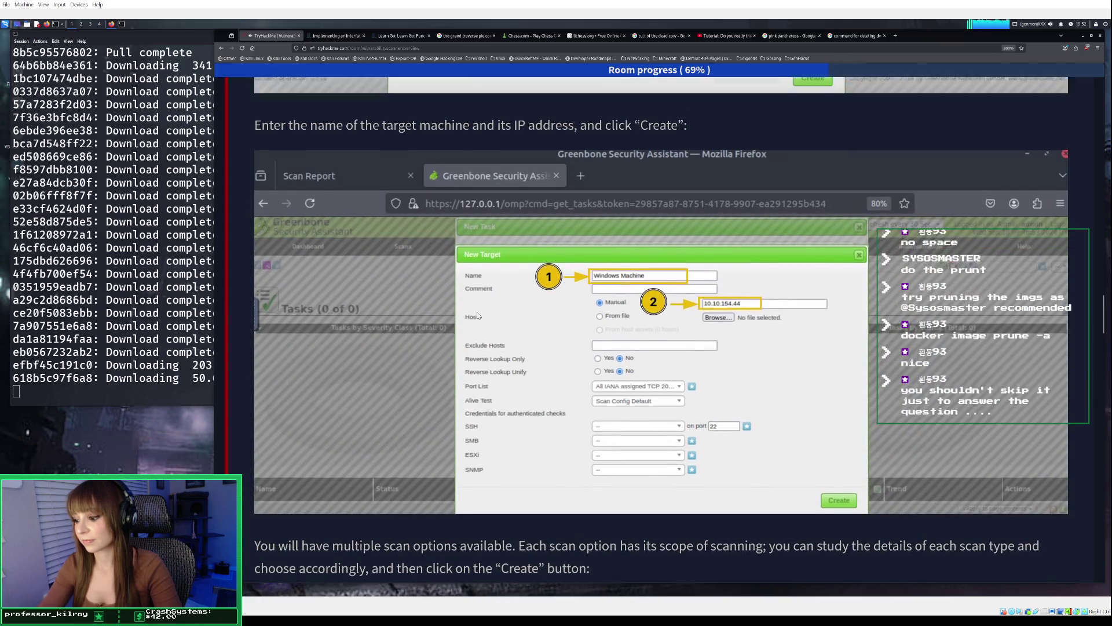
pyautogui.scroll(3, 477, 315)
pyautogui.scroll(3, 477, 316)
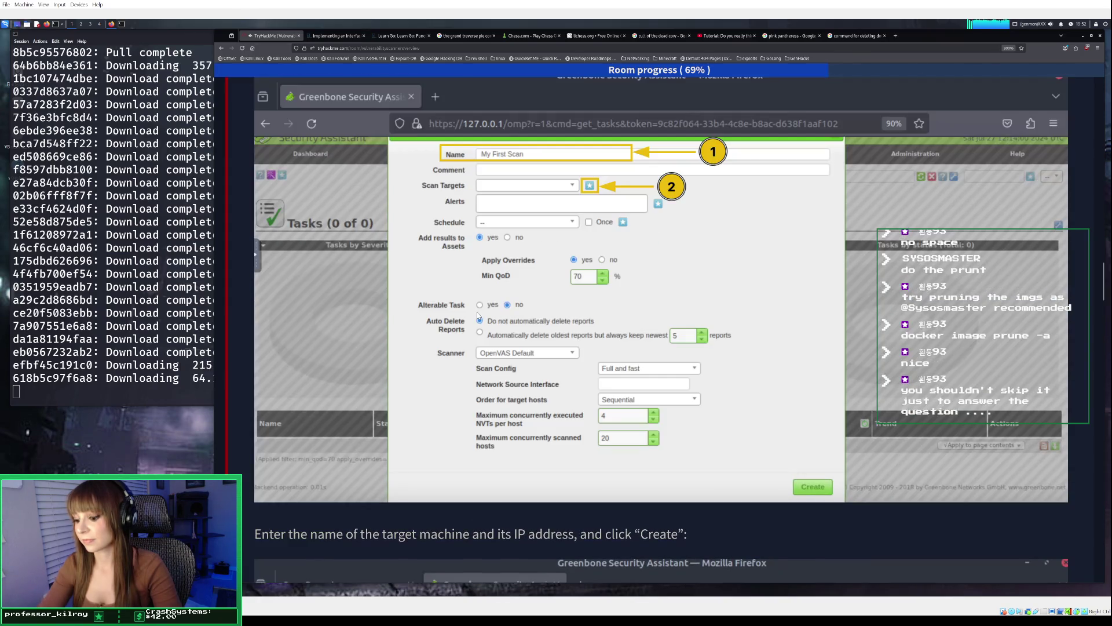
pyautogui.scroll(5, 478, 315)
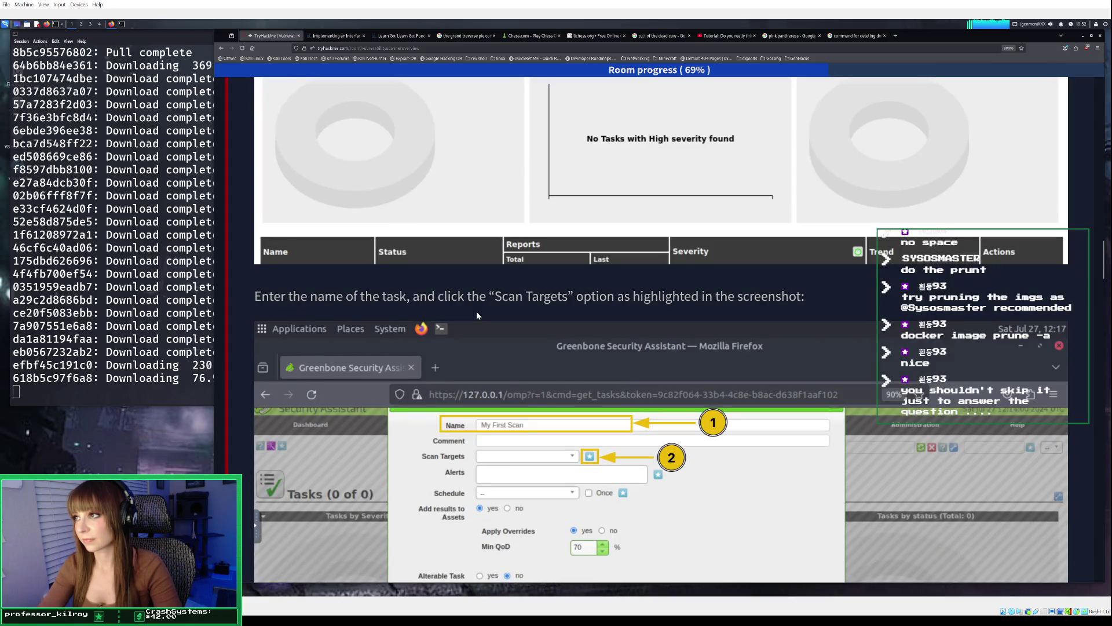
pyautogui.scroll(2, 478, 315)
pyautogui.scroll(4, 477, 314)
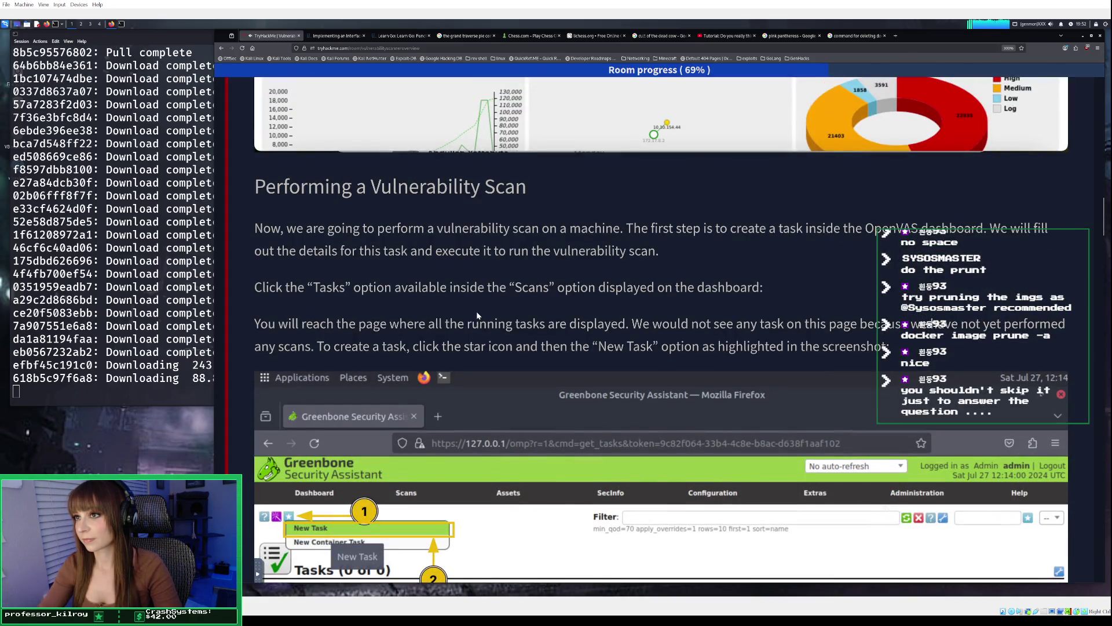
pyautogui.scroll(3, 478, 315)
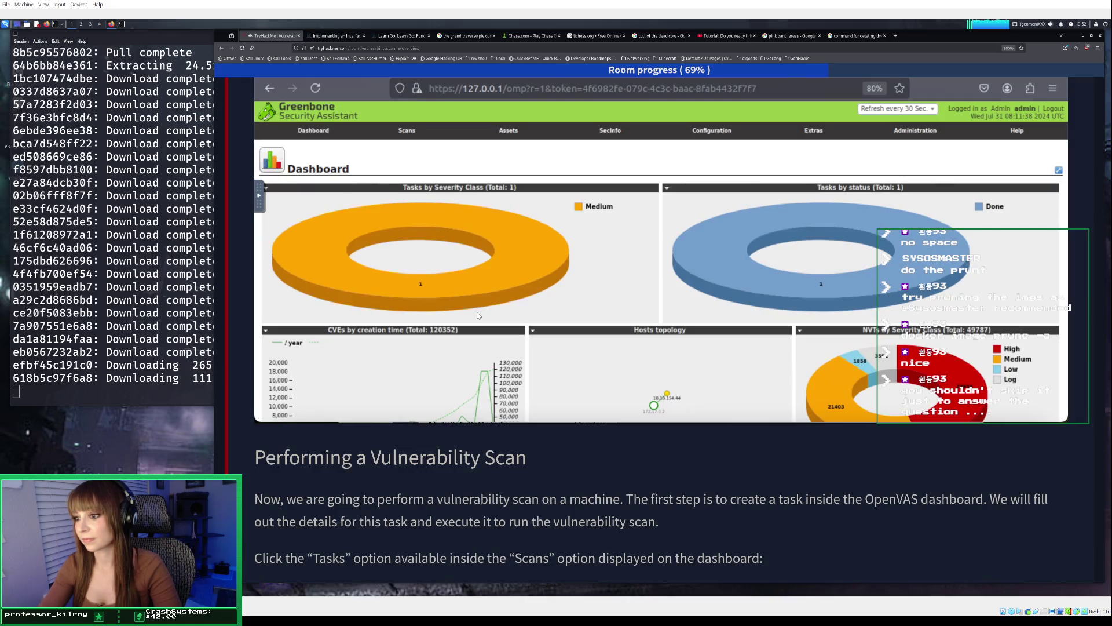
pyautogui.scroll(4, 478, 315)
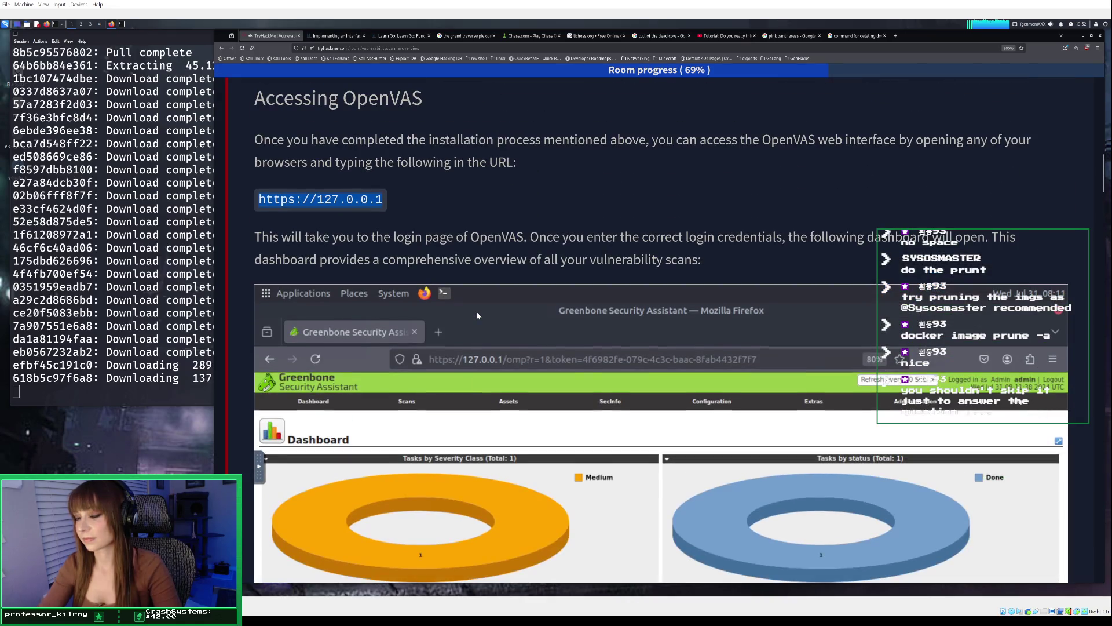
pyautogui.scroll(-3, 477, 315)
pyautogui.scroll(1, 477, 315)
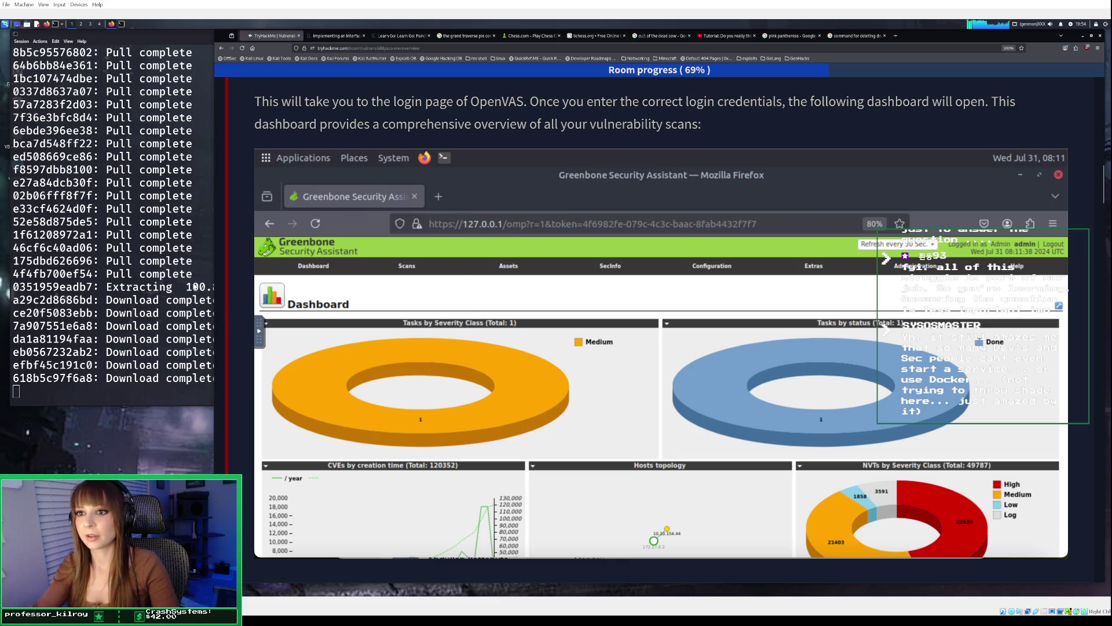
# Bring the terminal forward and let the immauss/openvas pull finish with its digest printed
pyautogui.click(206, 261)
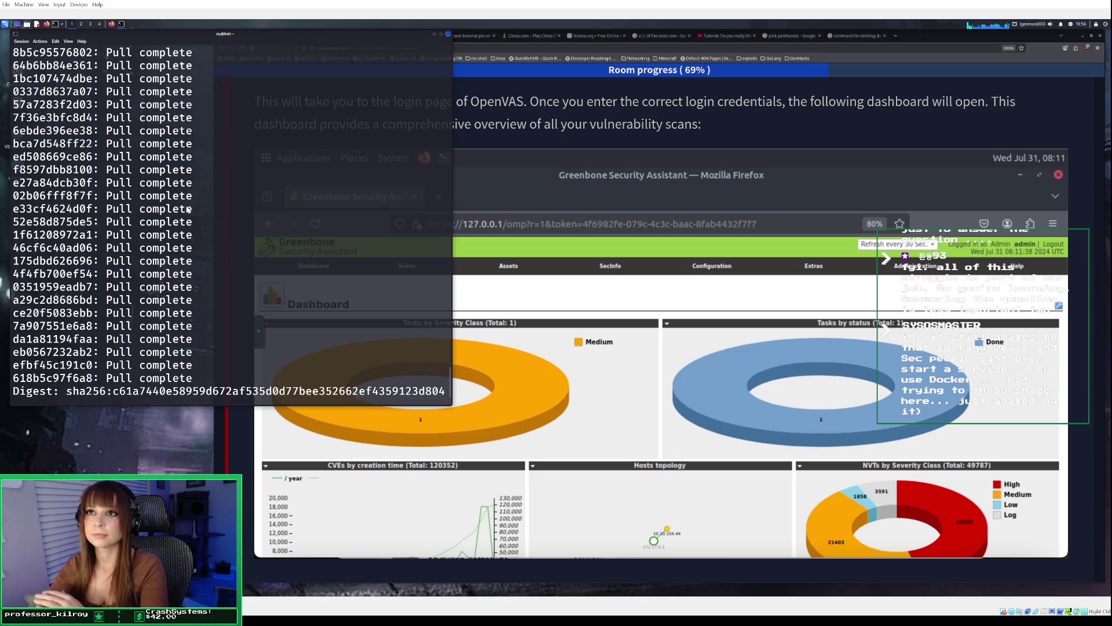
# Compare the finished openvas container output with the Greenbone dashboard screenshot, then open a blank Firefox tab
pyautogui.scroll(1, 187, 203)
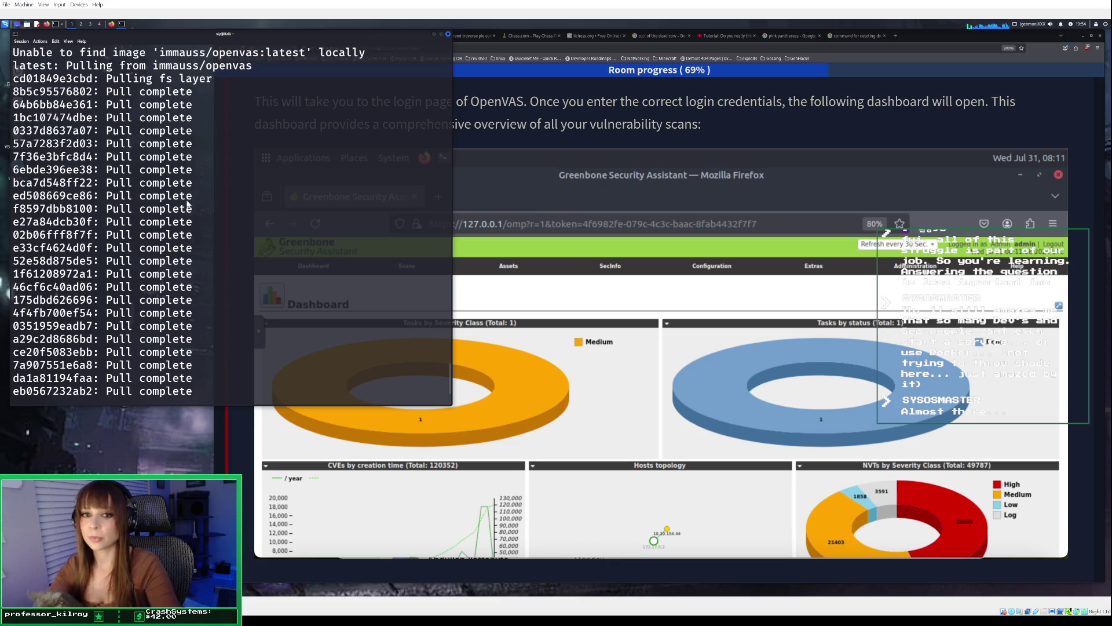
pyautogui.scroll(-1, 254, 193)
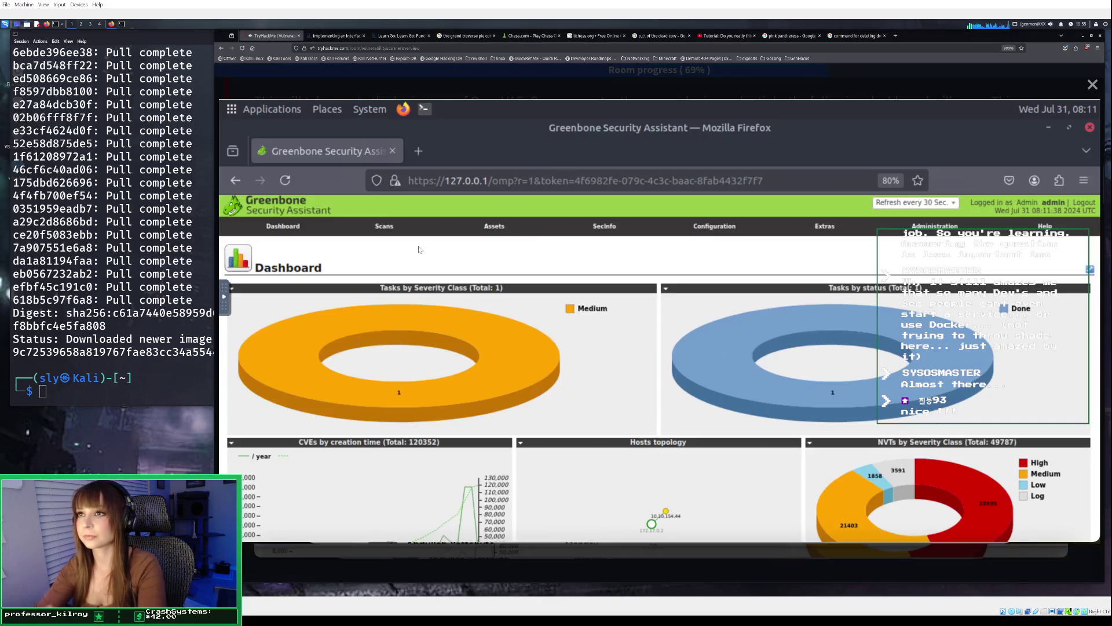
pyautogui.click(1092, 86)
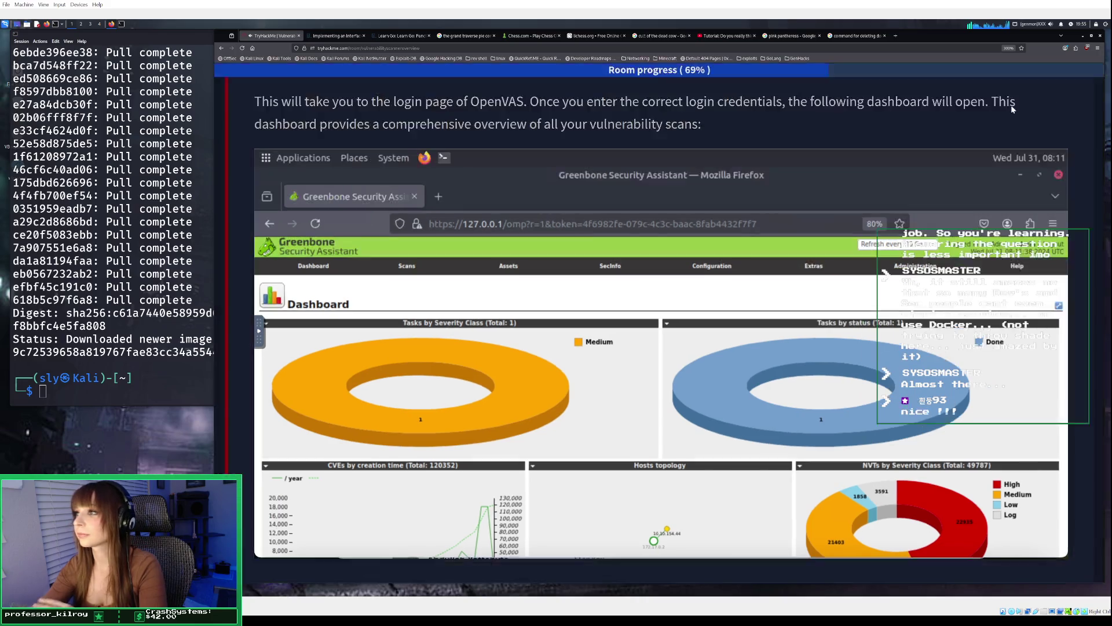
pyautogui.scroll(2, 755, 176)
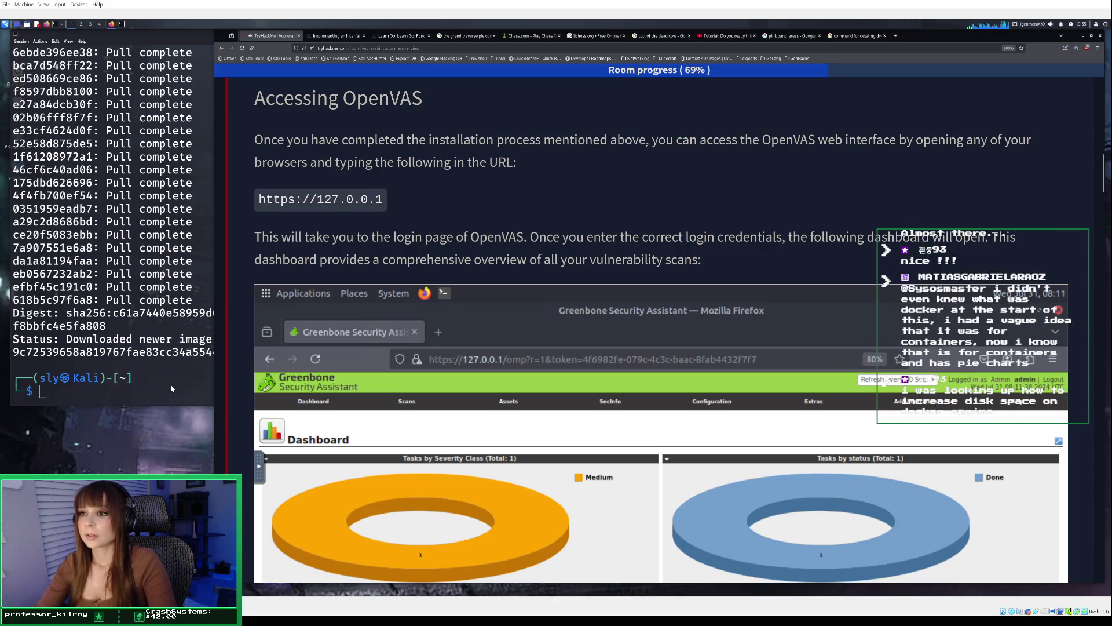
pyautogui.click(162, 398)
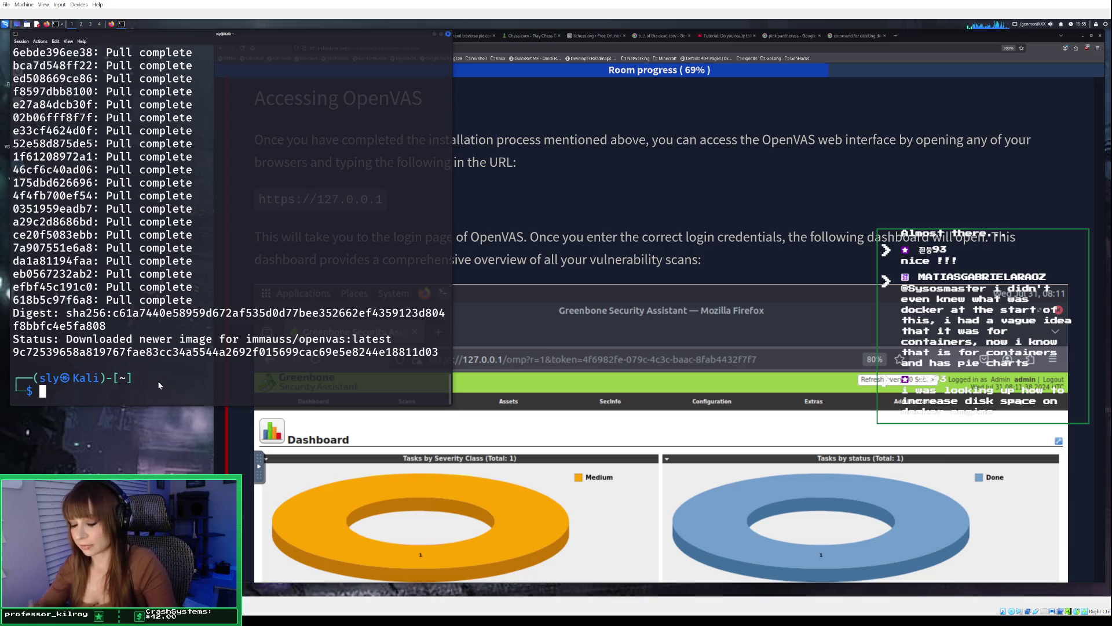
pyautogui.click(613, 301)
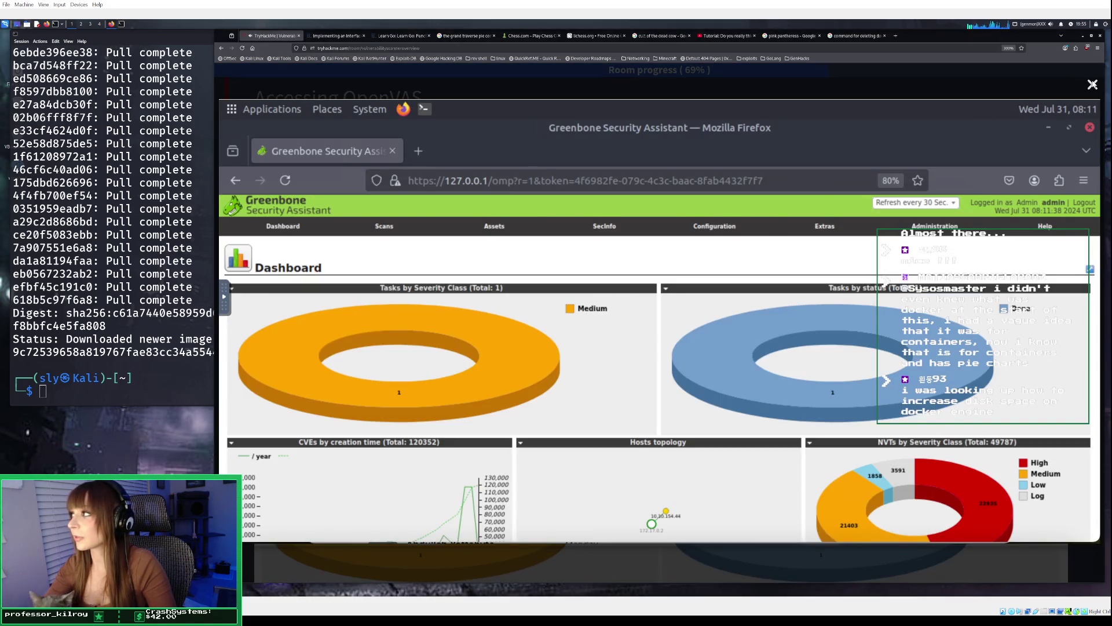
pyautogui.click(1092, 85)
pyautogui.scroll(5, 876, 147)
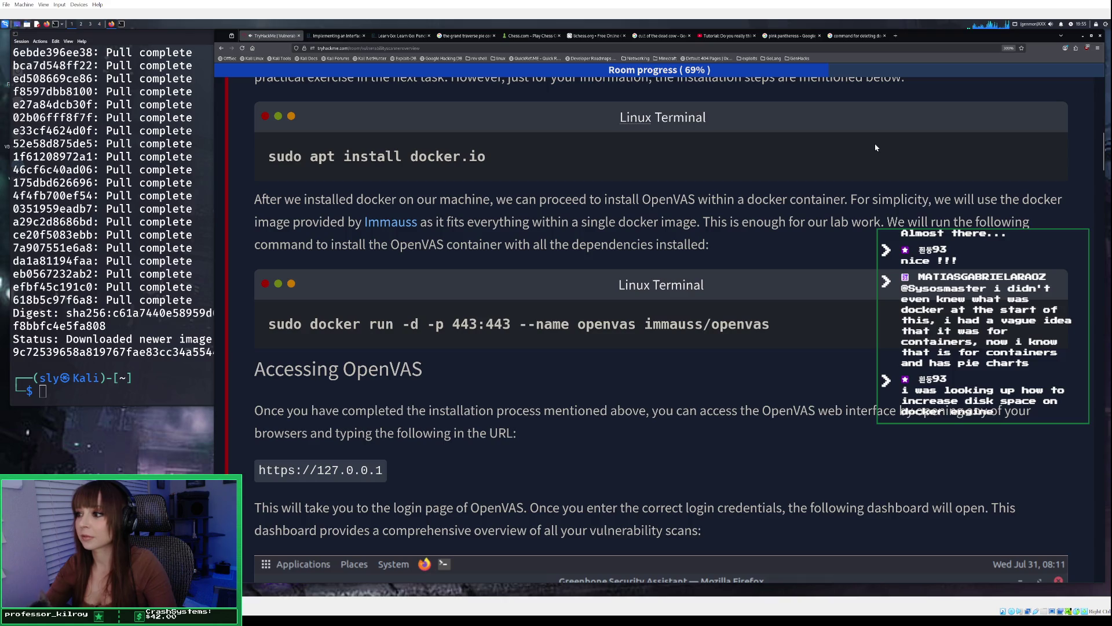
pyautogui.click(123, 398)
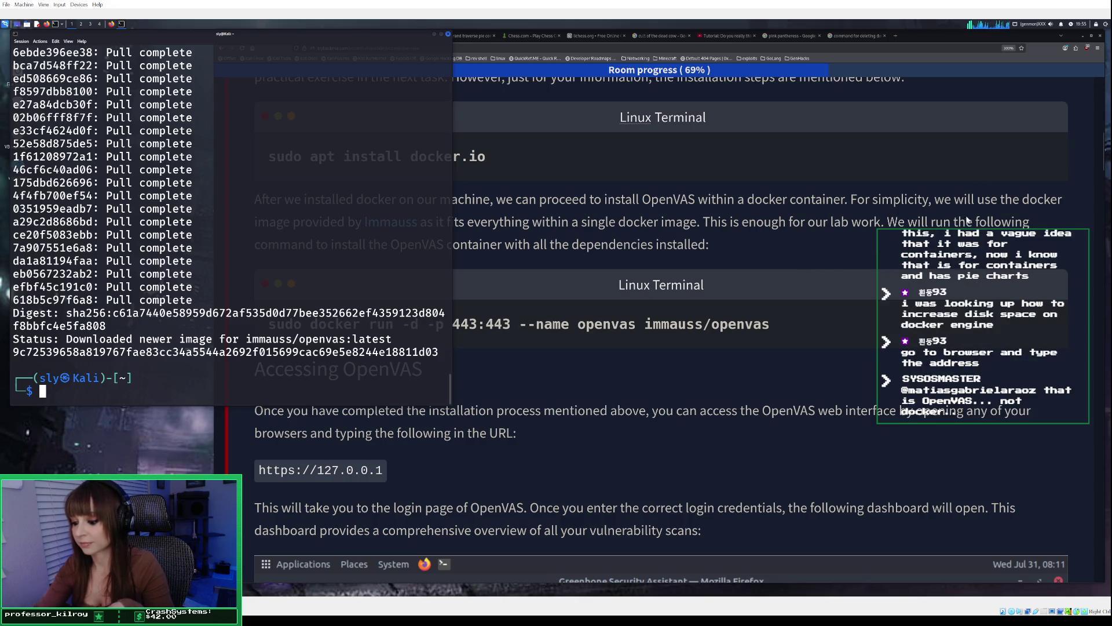
pyautogui.click(896, 35)
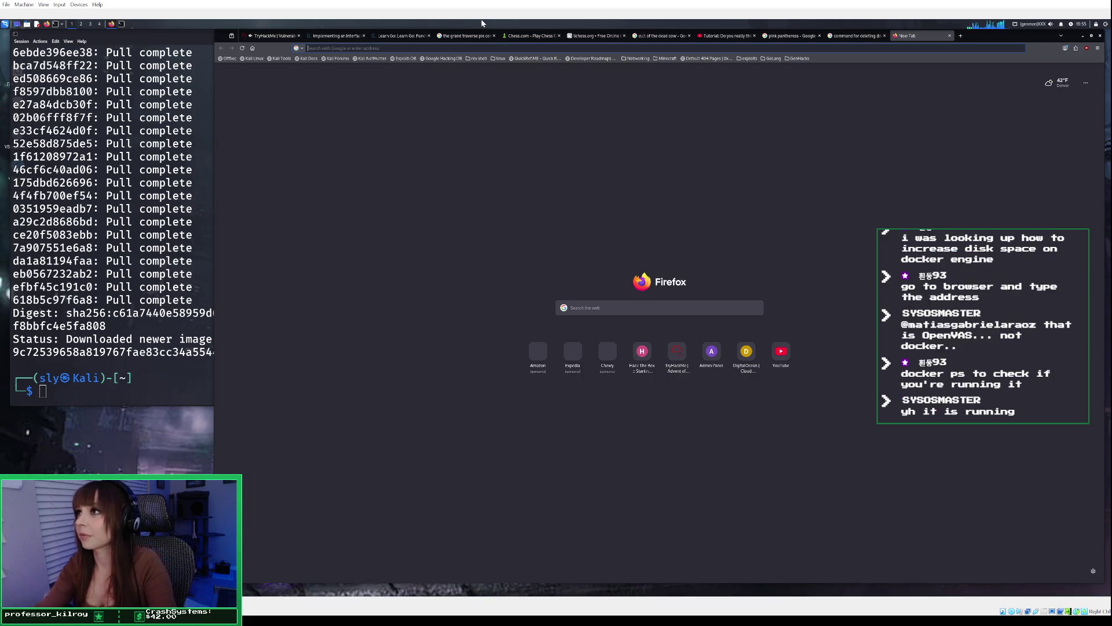
# Load 127.0.0.1 in the new tab after removing the stray leading '1.' from the address
pyautogui.write('1.')
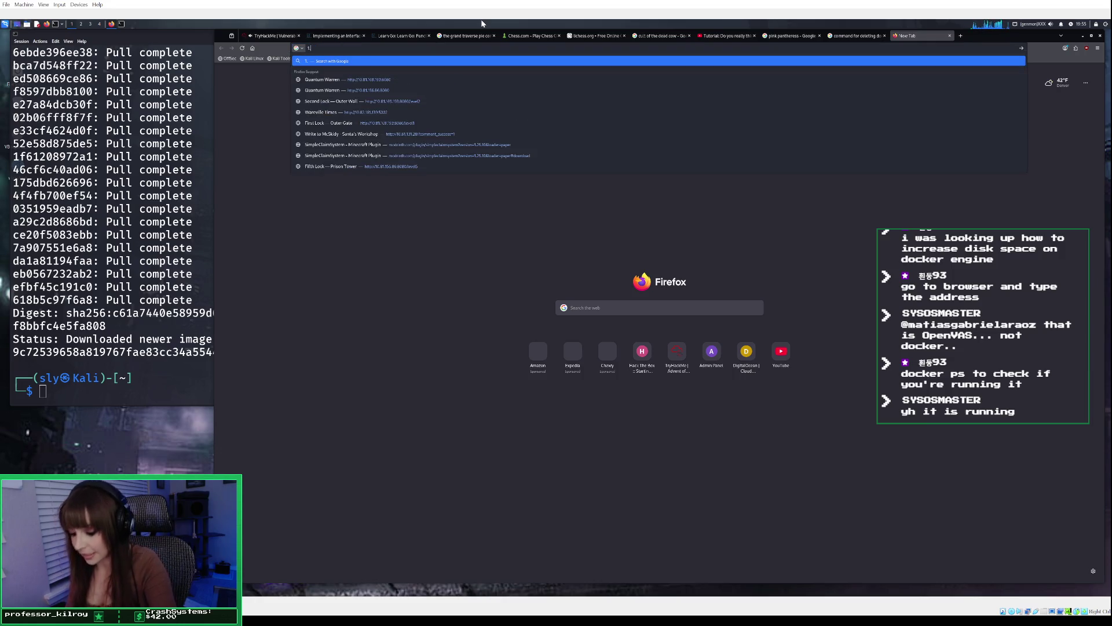
pyautogui.write('12')
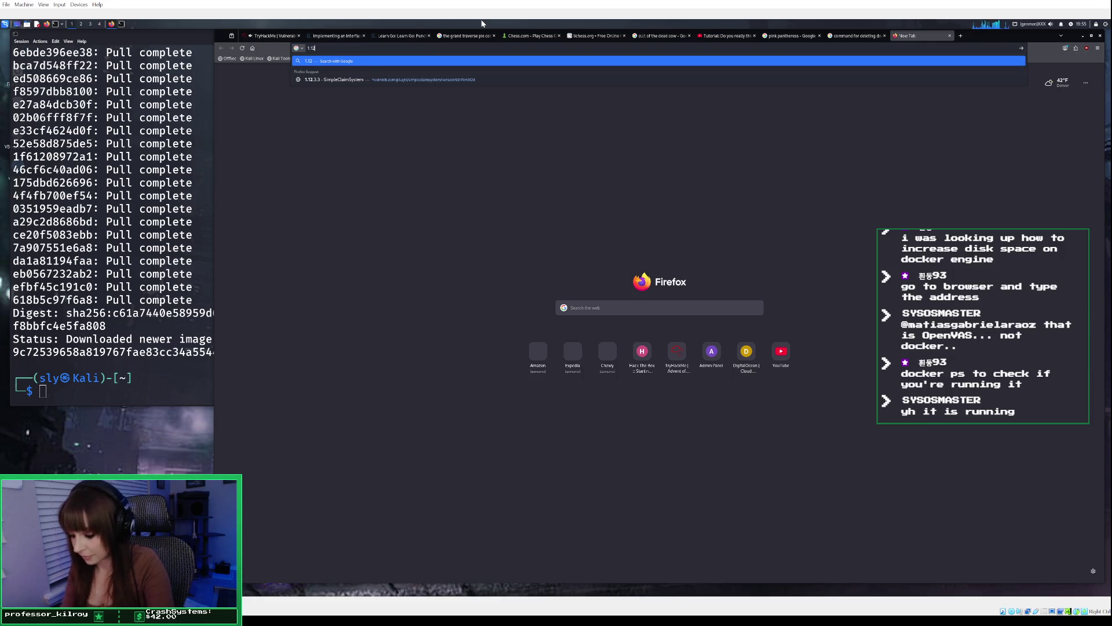
pyautogui.write('7.0.')
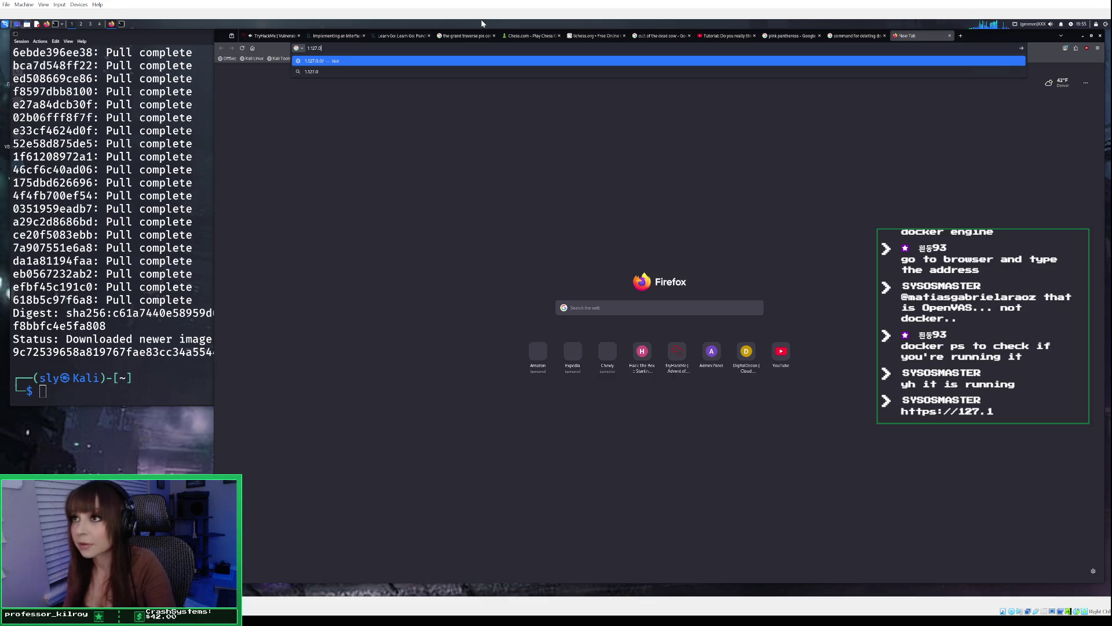
pyautogui.write('0.1')
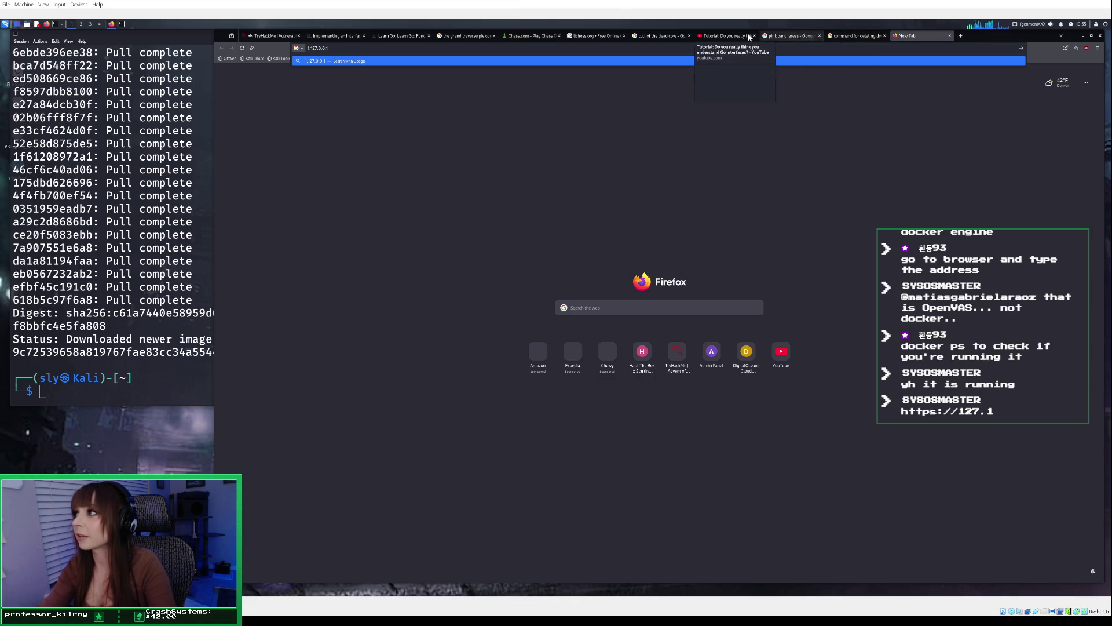
pyautogui.click(272, 36)
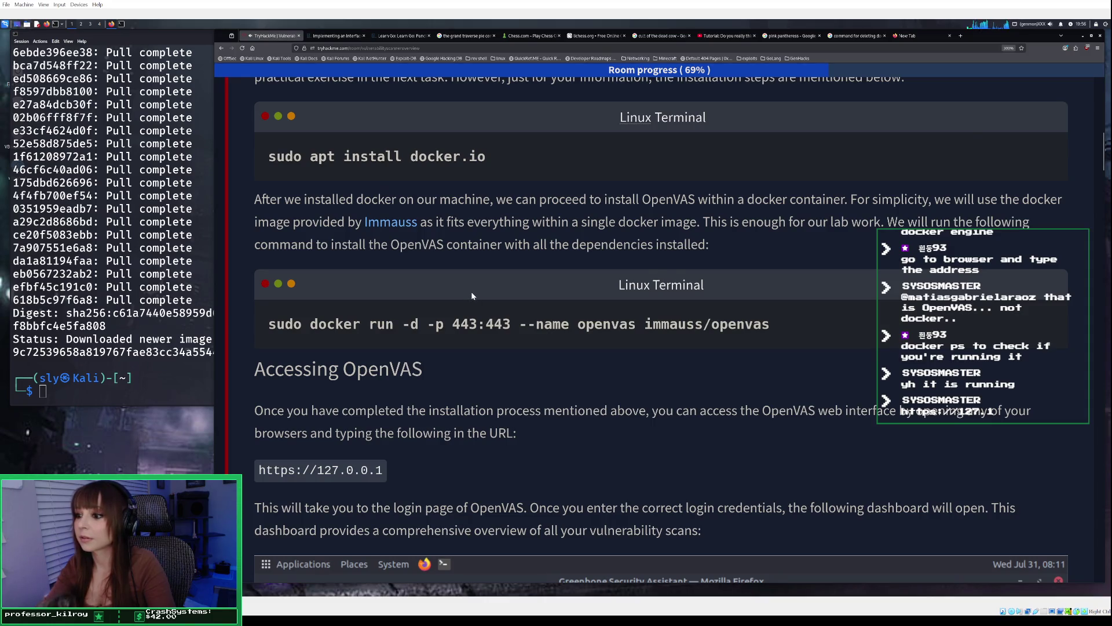
pyautogui.scroll(-3, 471, 291)
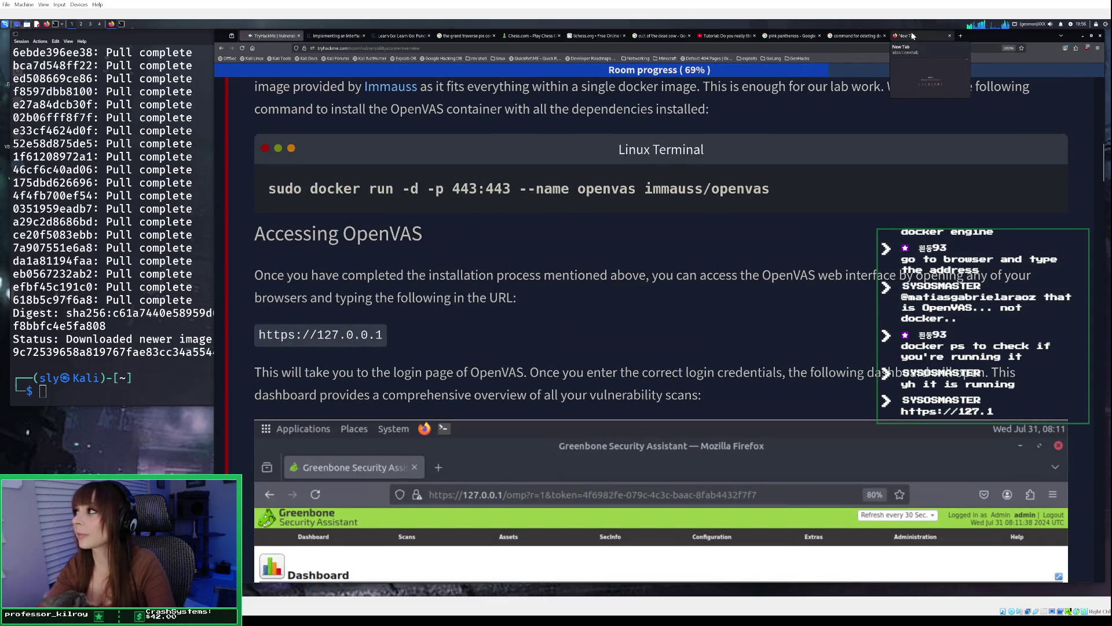
pyautogui.click(912, 36)
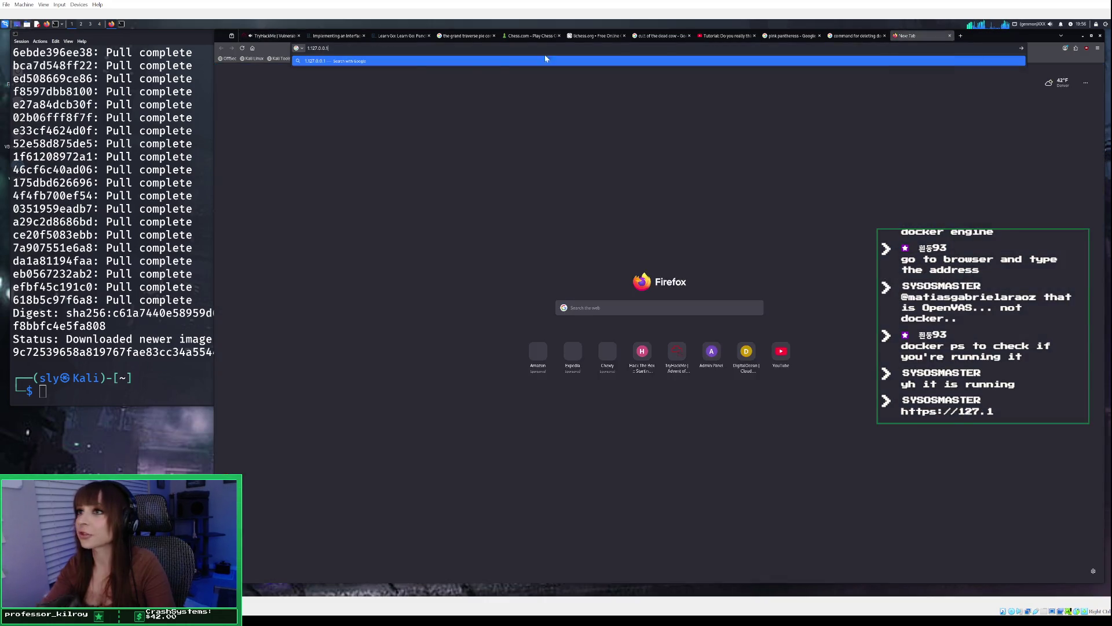
pyautogui.click(313, 50)
pyautogui.press('BackSpace')
pyautogui.press('BackSpace')
pyautogui.press('BackSpace')
pyautogui.press('End')
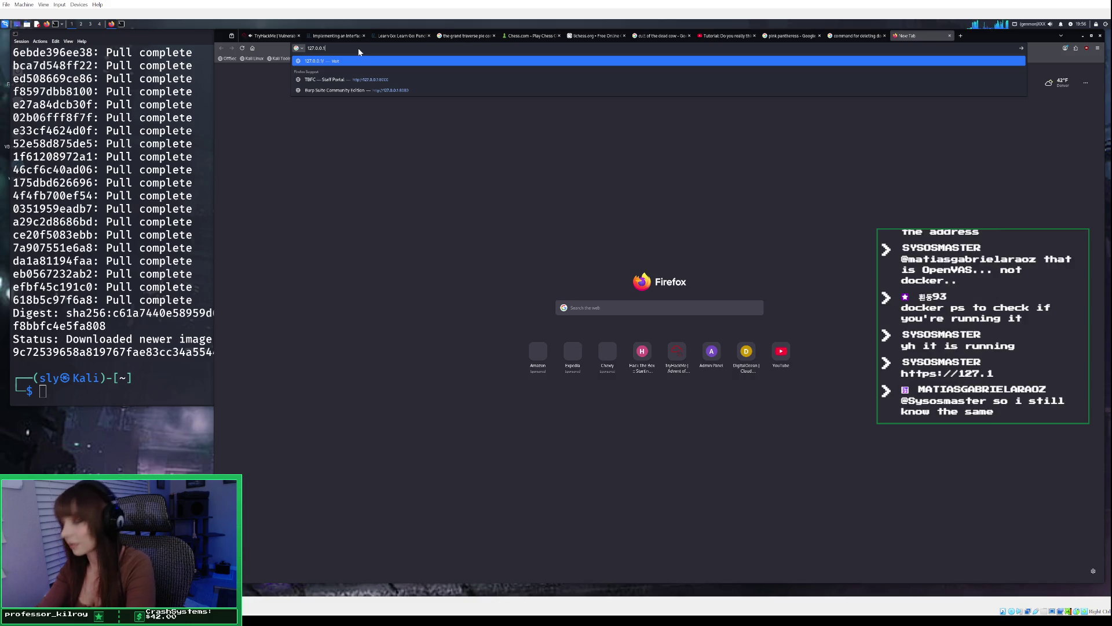
pyautogui.press('Return')
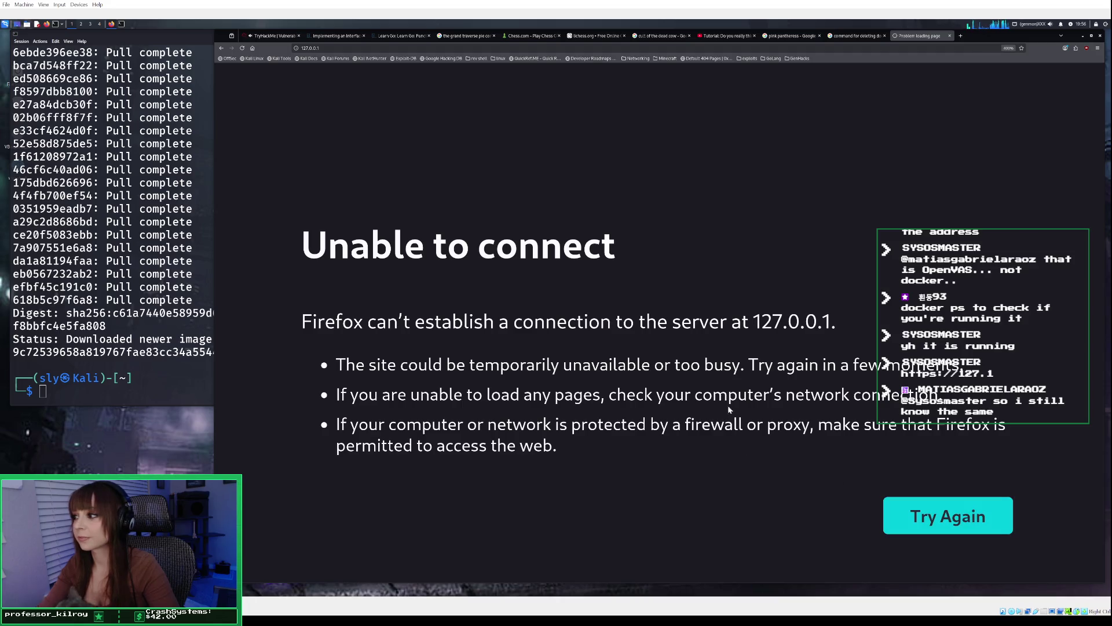
pyautogui.click(243, 49)
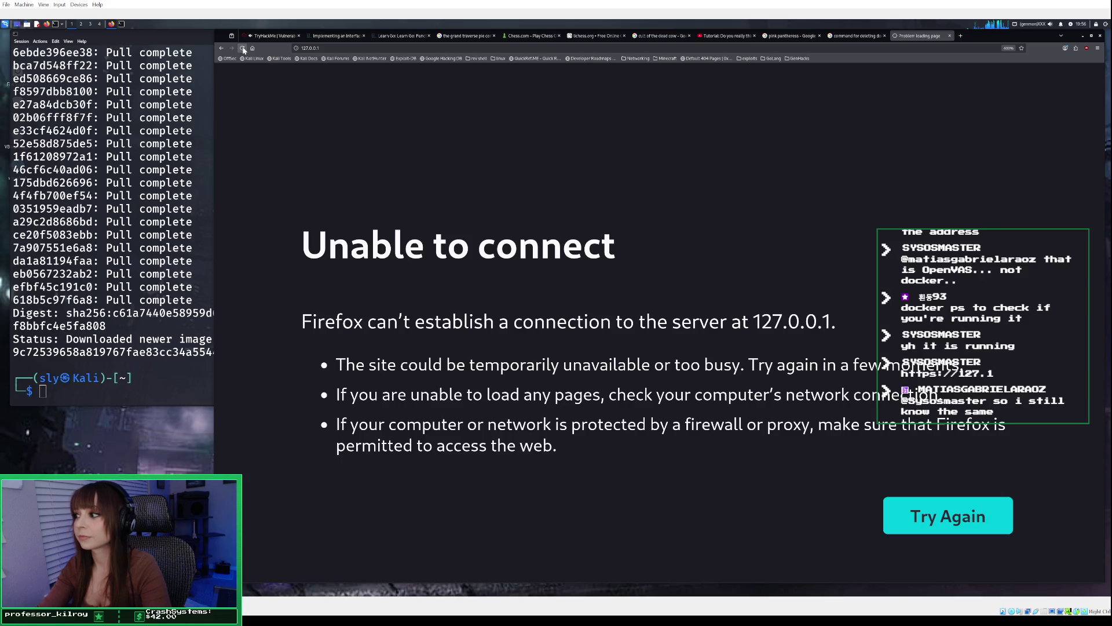
pyautogui.click(315, 50)
pyautogui.write('https://127.0.0.1')
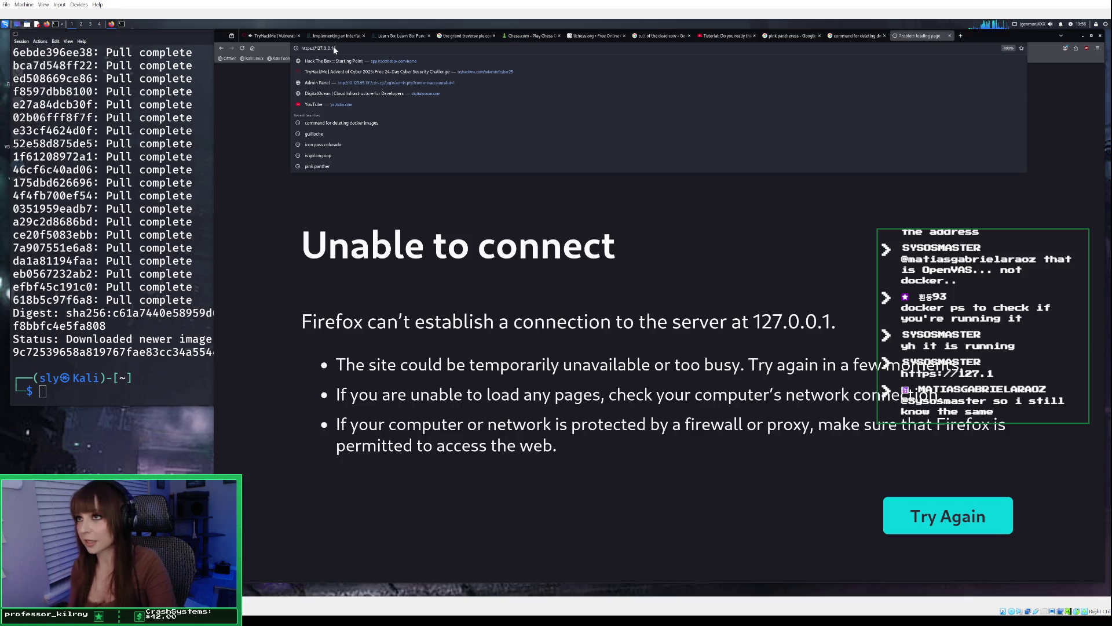
pyautogui.press('Return')
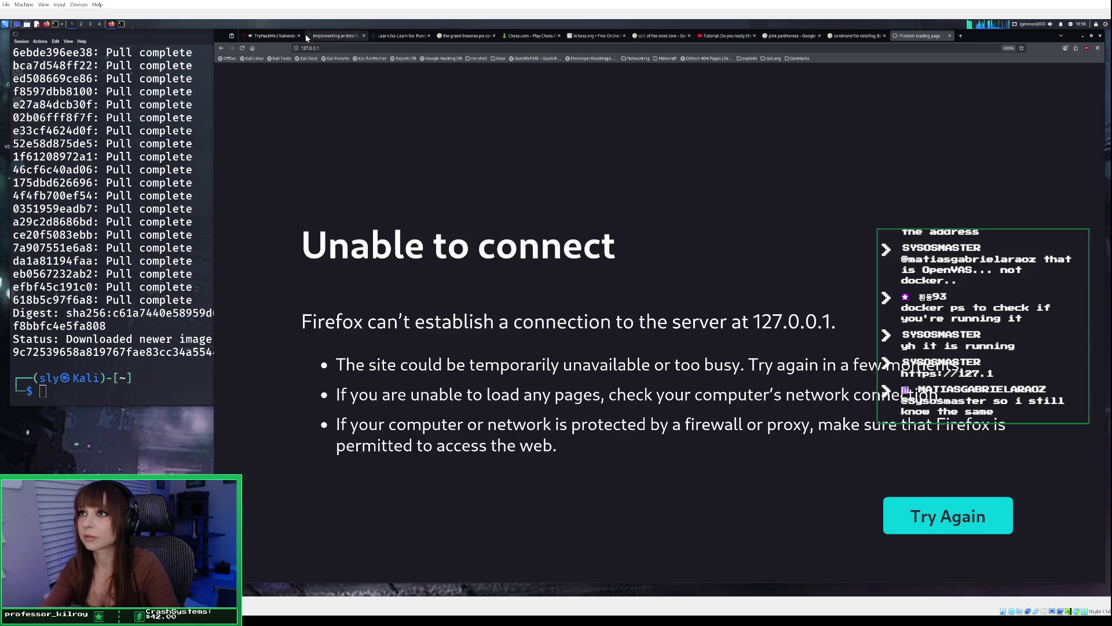
# Check the TryHackMe room tab, review the failed https address, and return to the terminal
pyautogui.click(277, 35)
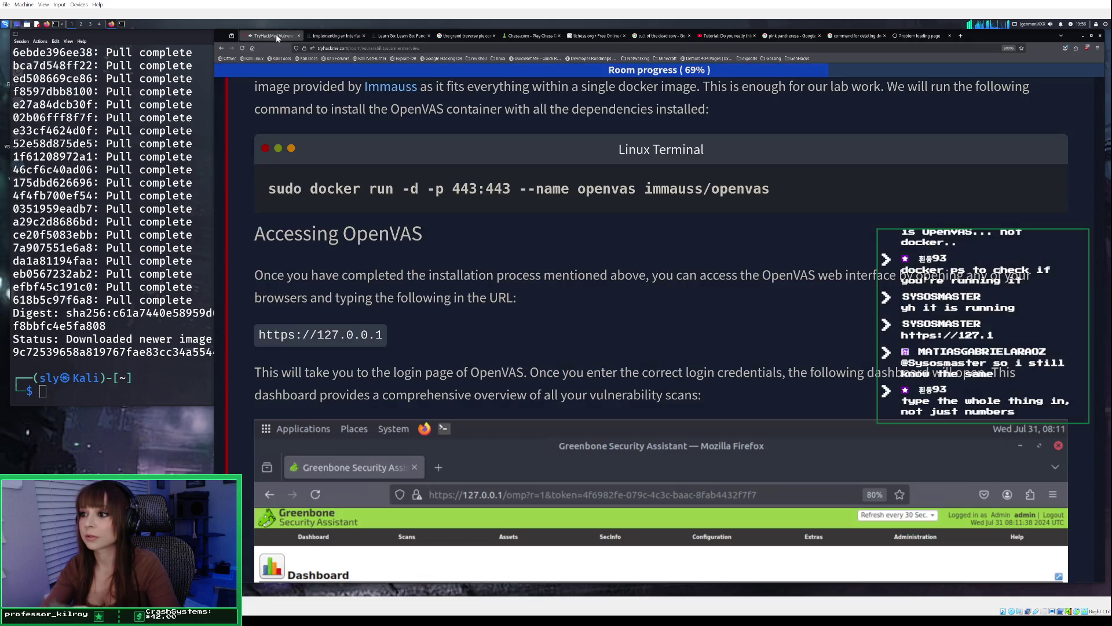
pyautogui.click(918, 38)
pyautogui.click(305, 50)
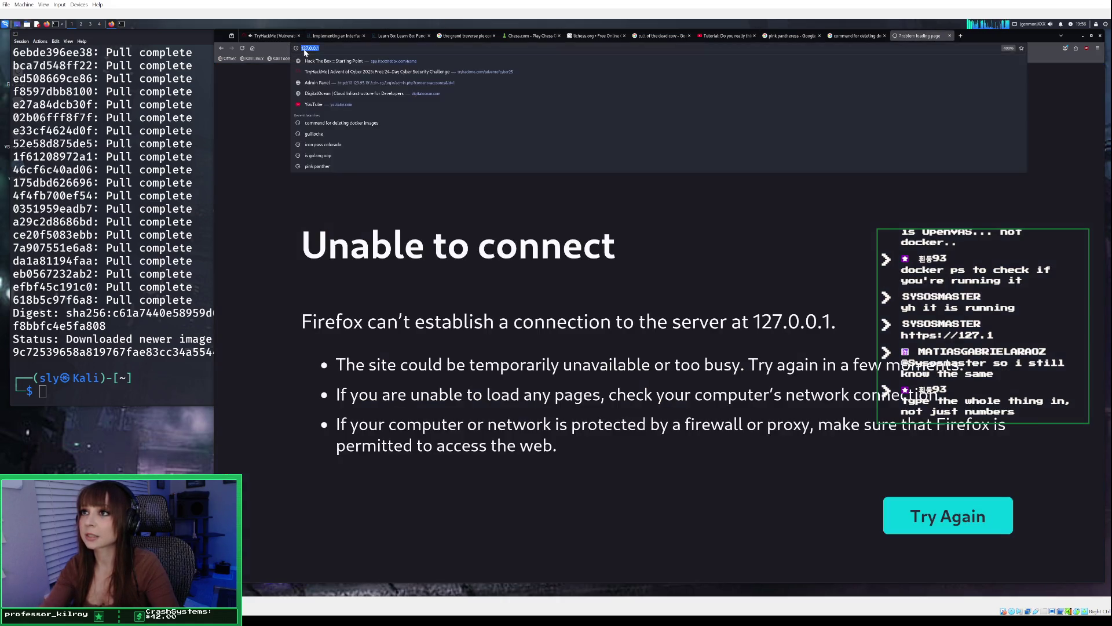
pyautogui.click(404, 50)
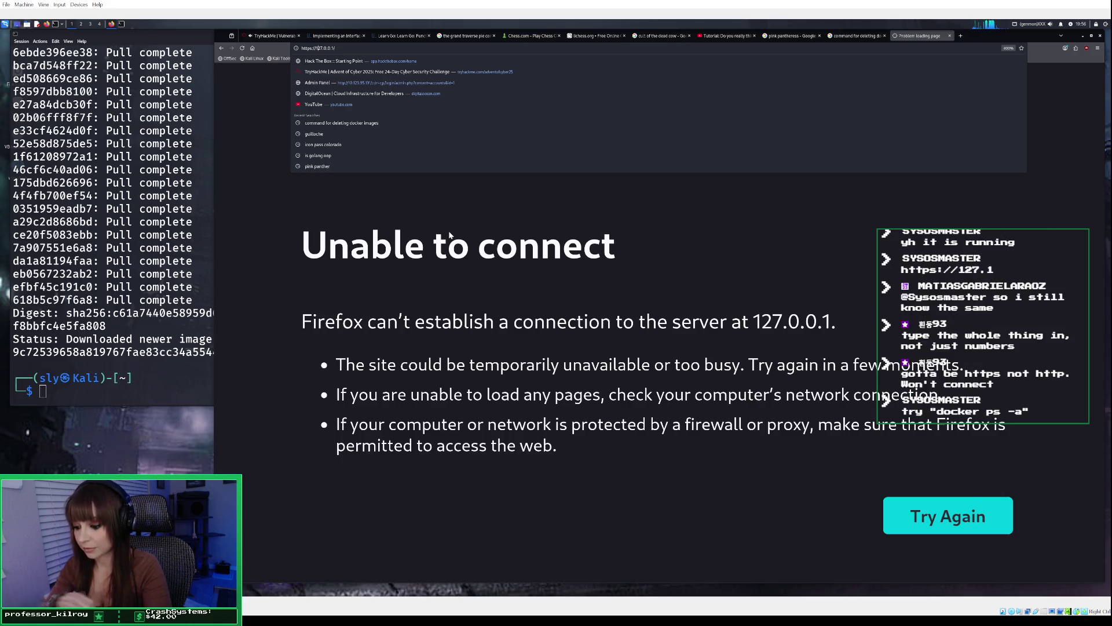
pyautogui.click(154, 384)
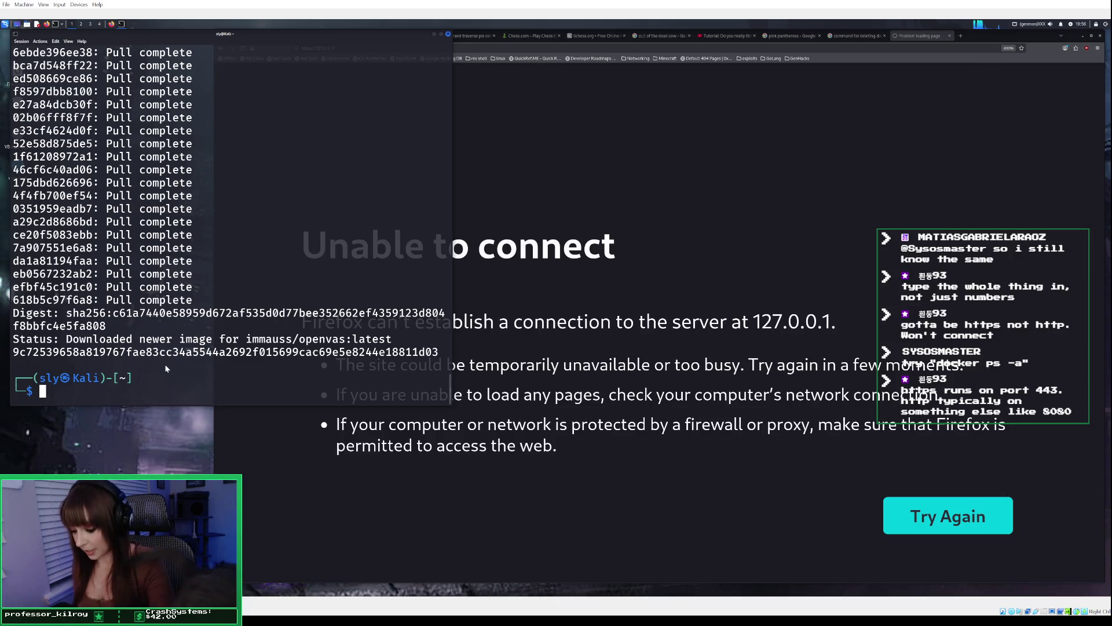
# List all containers with docker ps -a, then recall the openvas docker run command
pyautogui.write('docker ')
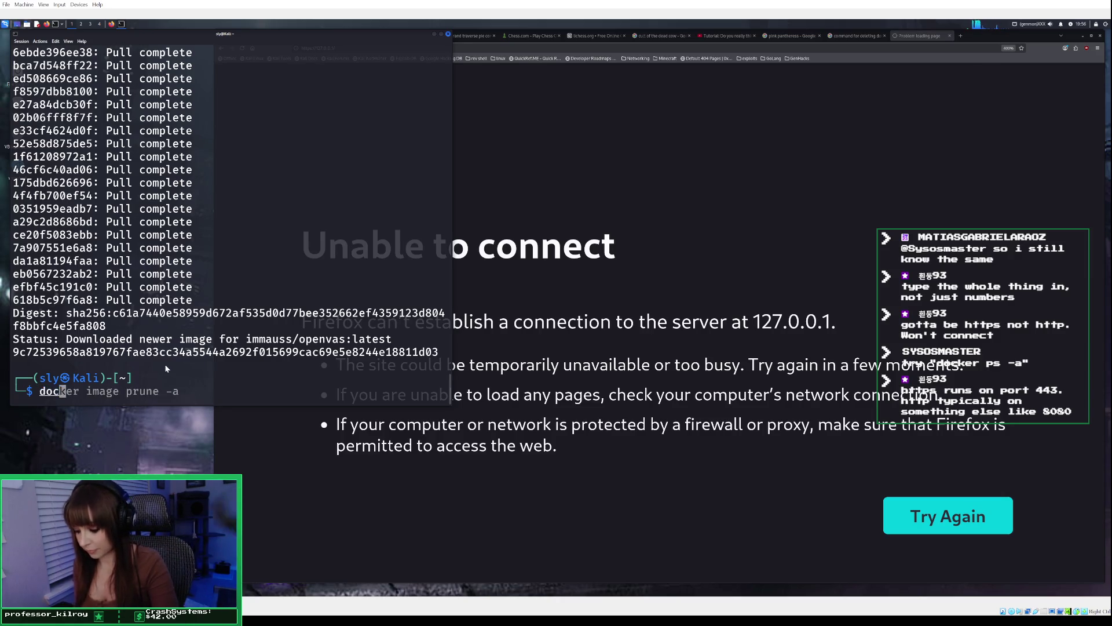
pyautogui.write('ps -a')
pyautogui.press('Return')
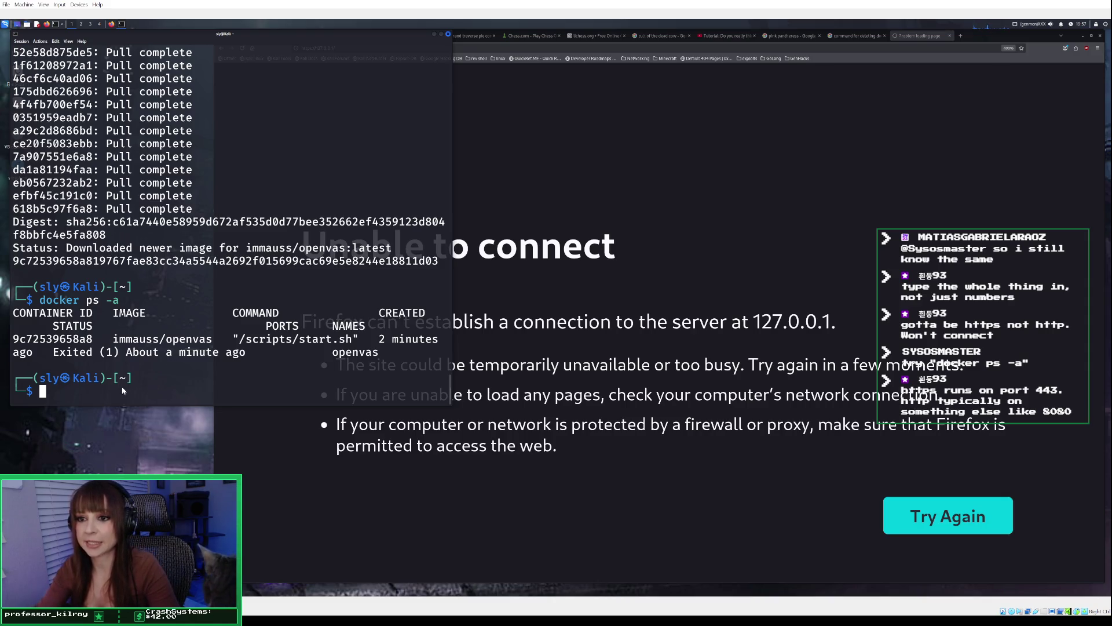
pyautogui.press('Up')
pyautogui.press('Up')
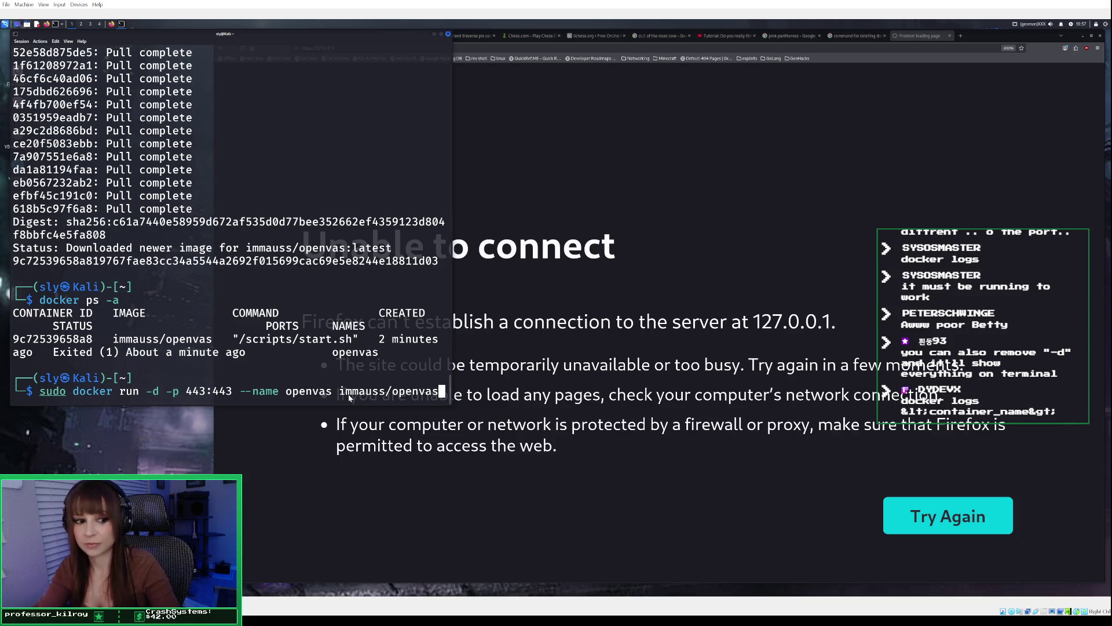
# Run the openvas start command, which fails on a name conflict, then recall and try editing it
pyautogui.press('Return')
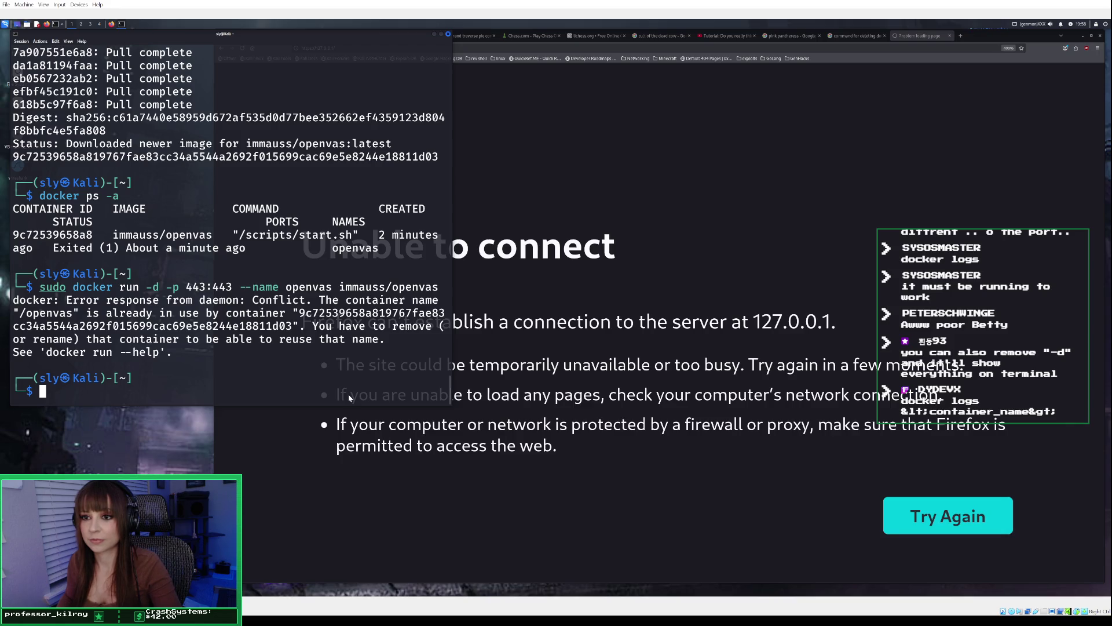
pyautogui.press('Up')
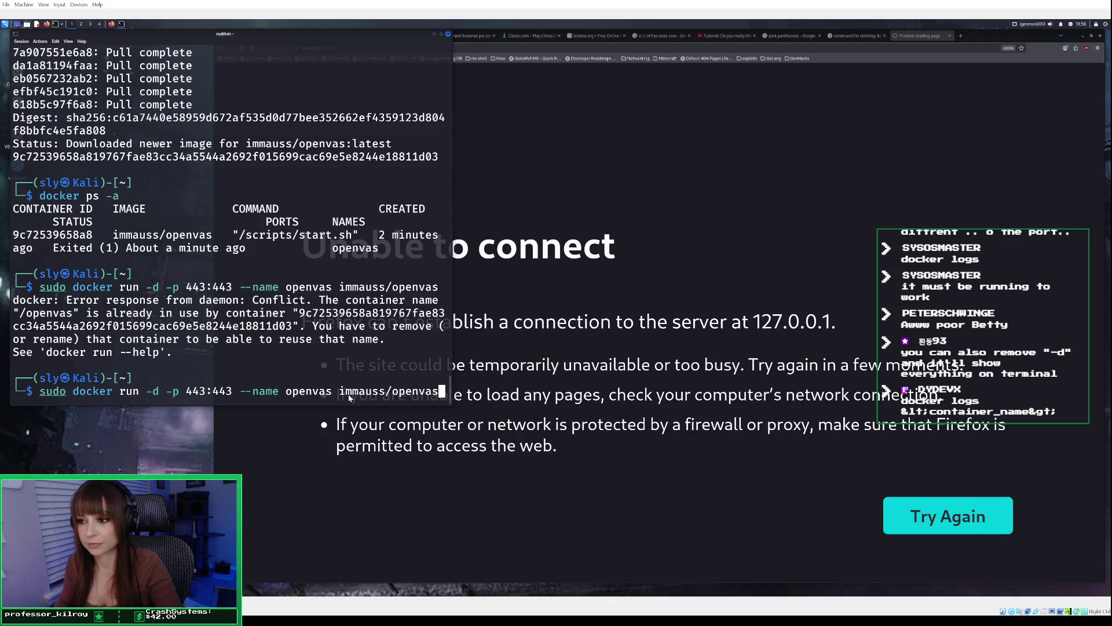
pyautogui.press('Left')
pyautogui.press('Left')
pyautogui.press('Left')
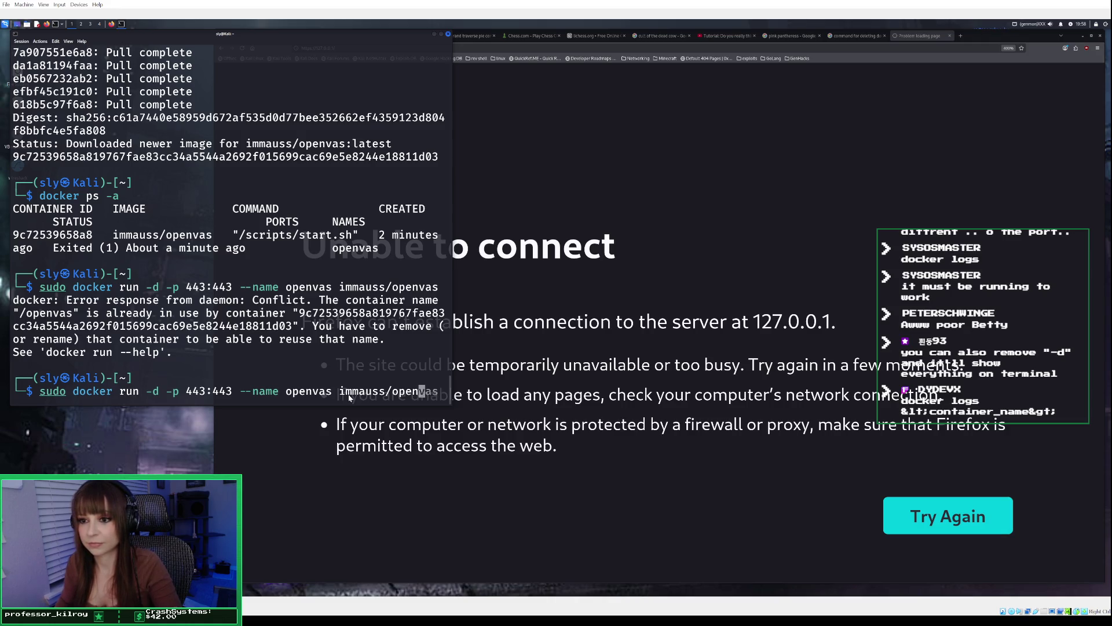
pyautogui.press('Left')
pyautogui.press('Left')
pyautogui.press('Left')
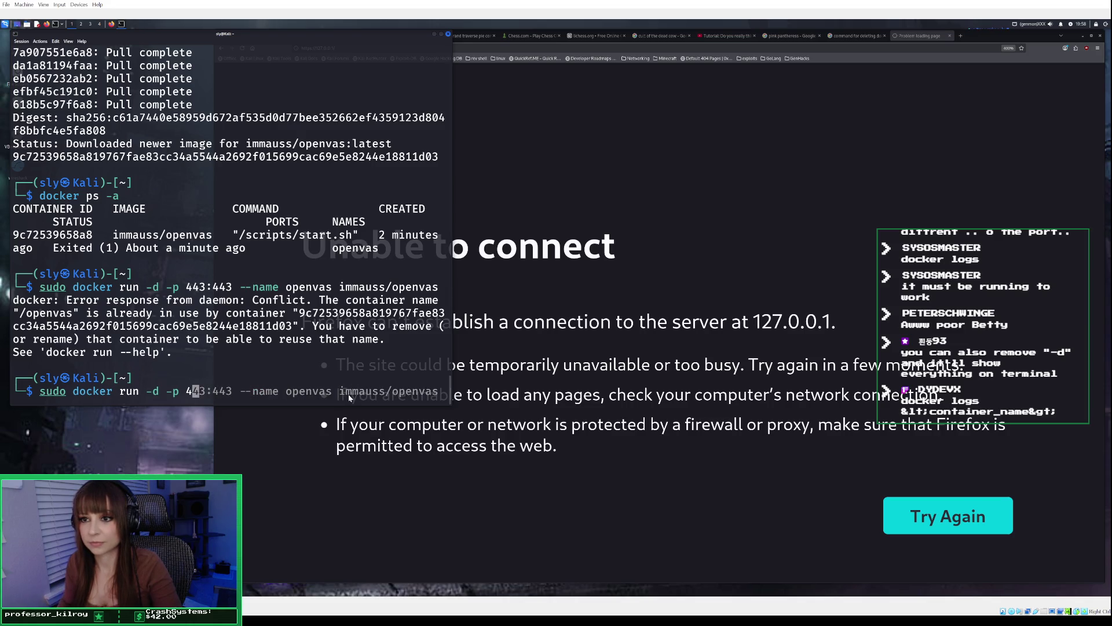
pyautogui.press('Left')
pyautogui.press('Left')
pyautogui.press('Left')
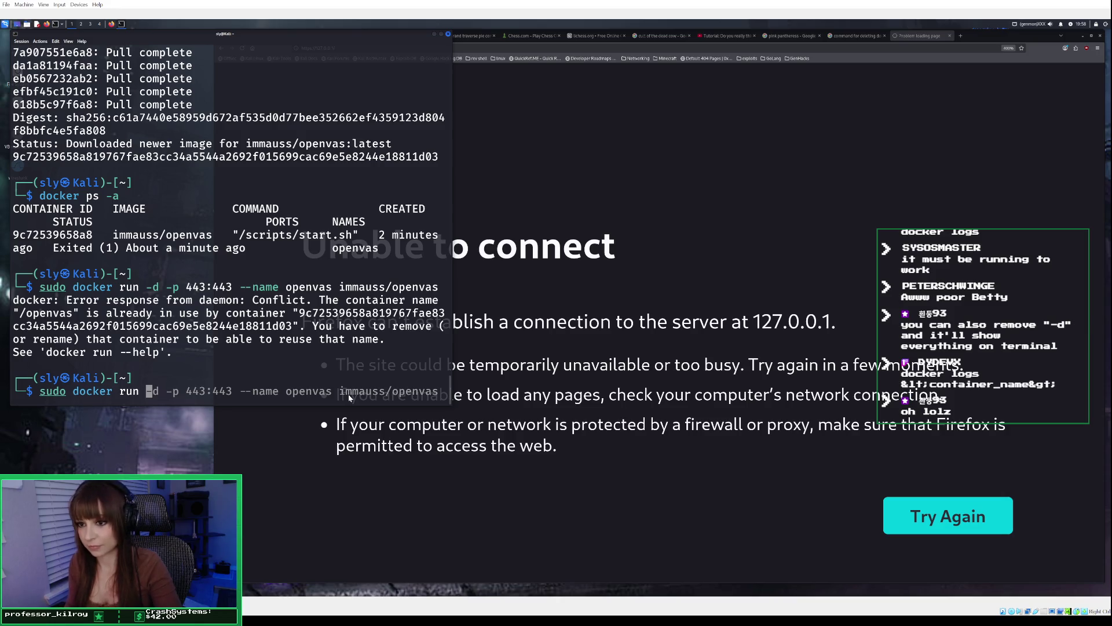
pyautogui.hotkey('ctrl', 'k')
pyautogui.write('ima')
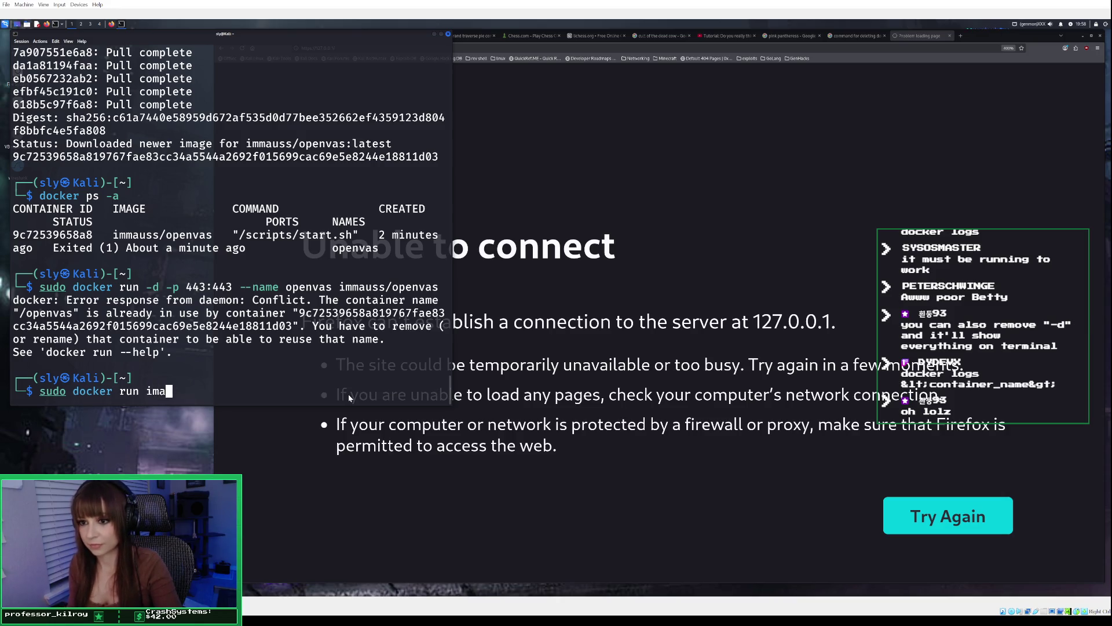
pyautogui.write('uss')
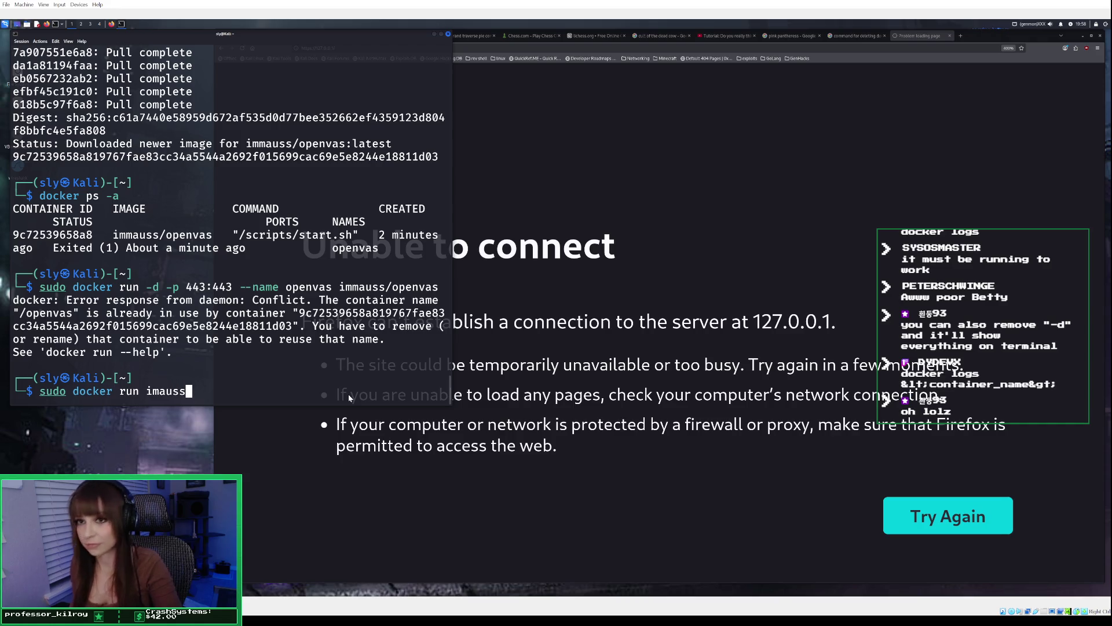
pyautogui.hotkey('ctrl', '_')
pyautogui.hotkey('ctrl', '_')
pyautogui.hotkey('ctrl', '_')
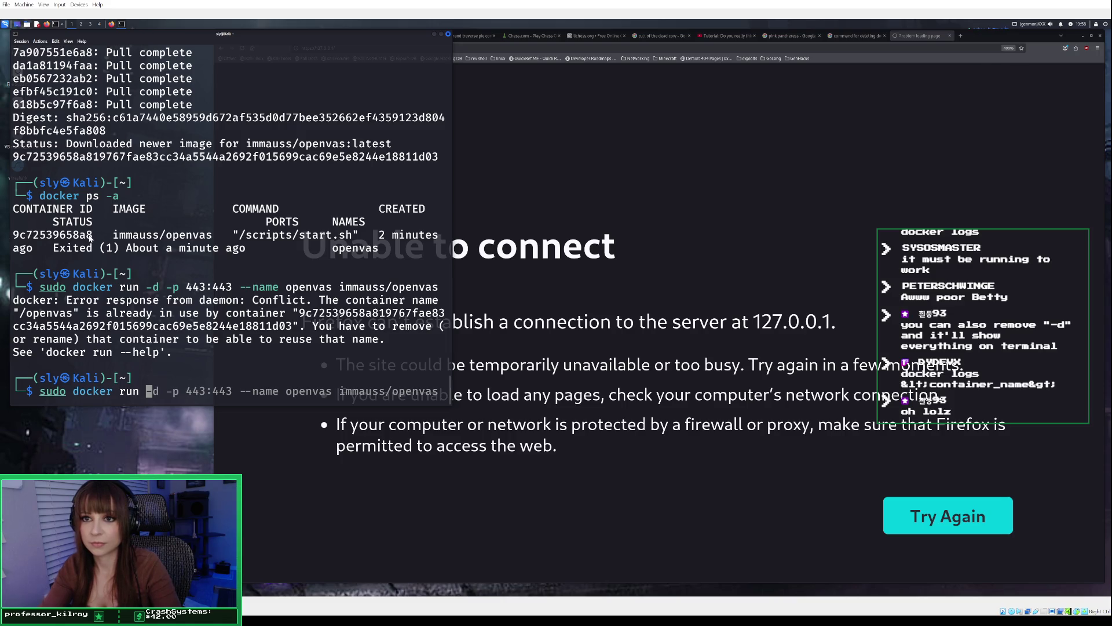
# Copy the container ID 9c72539658a8 from the listing and run docker run with it
pyautogui.moveTo(89, 234); pyautogui.dragTo(26, 235)
pyautogui.moveTo(97, 234); pyautogui.dragTo(13, 234)
pyautogui.rightClick(23, 234)
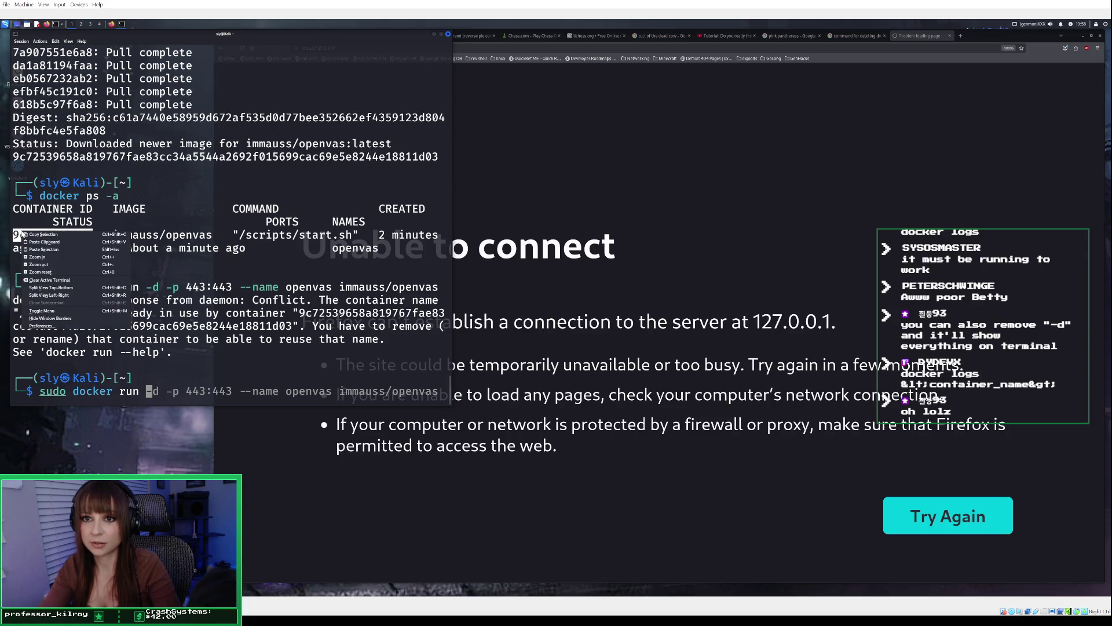
pyautogui.click(44, 234)
pyautogui.rightClick(167, 393)
pyautogui.press('Escape')
pyautogui.hotkey('ctrl', 'k')
pyautogui.hotkey('ctrl', 'shift', 'v')
pyautogui.press('Return')
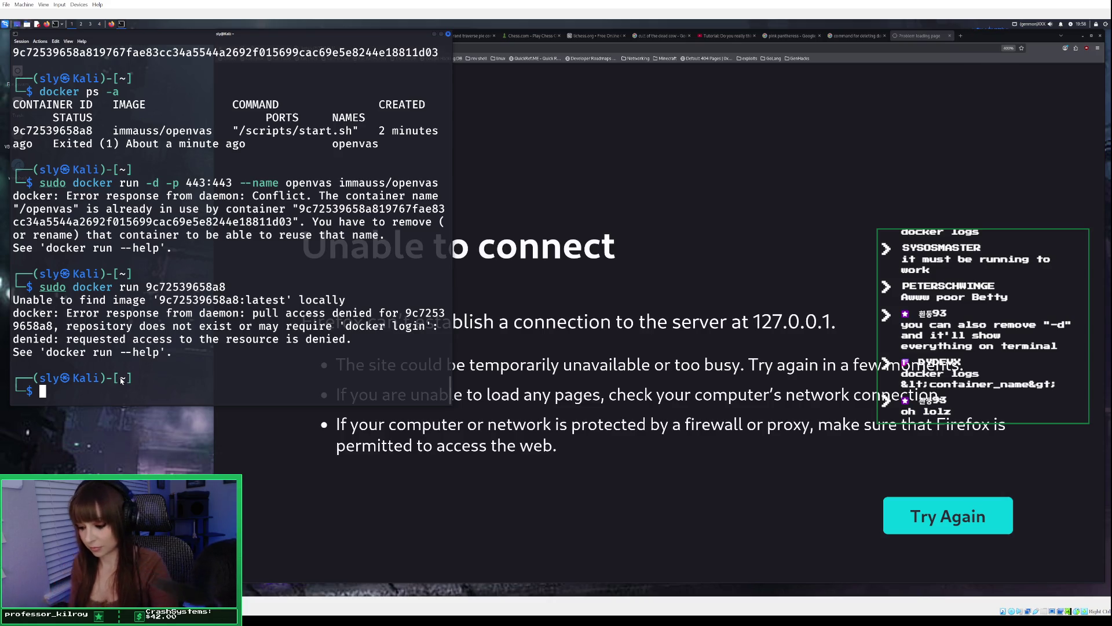
# Request logs with docker logs immauss/openvas, then with docker logs immauss
pyautogui.write('docker logs ')
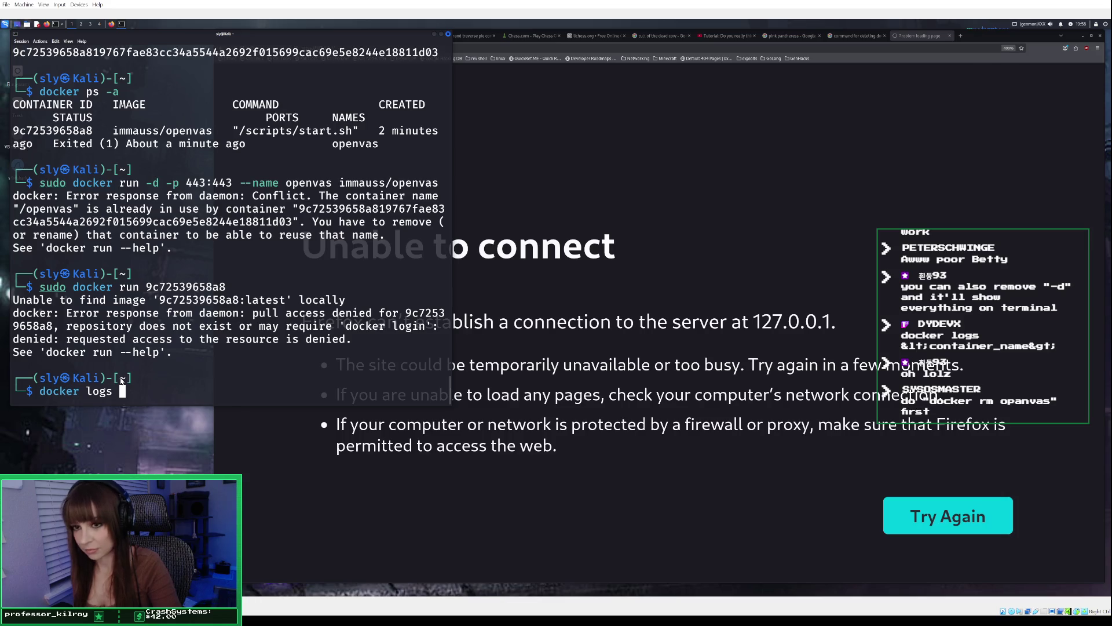
pyautogui.write('immauss')
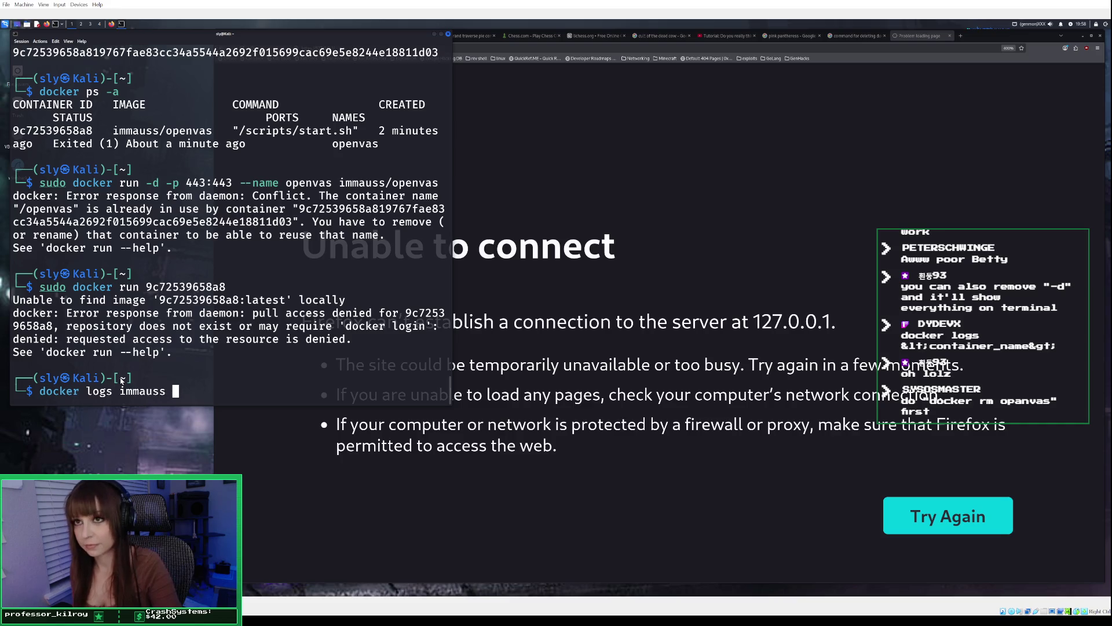
pyautogui.write('/open')
pyautogui.press('BackSpace')
pyautogui.write('vas')
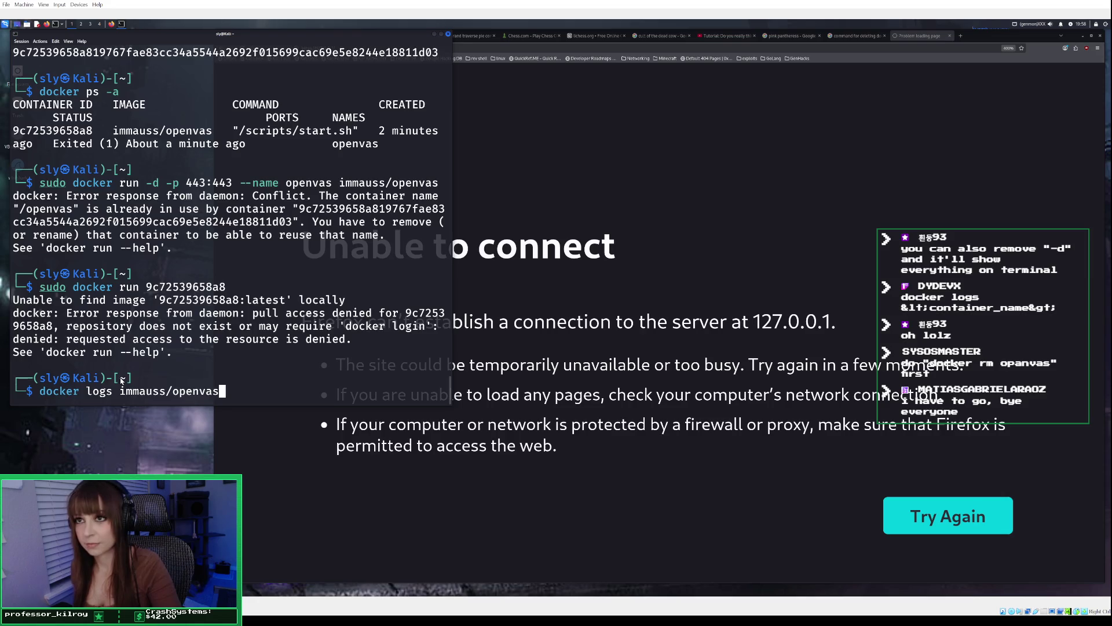
pyautogui.press('Return')
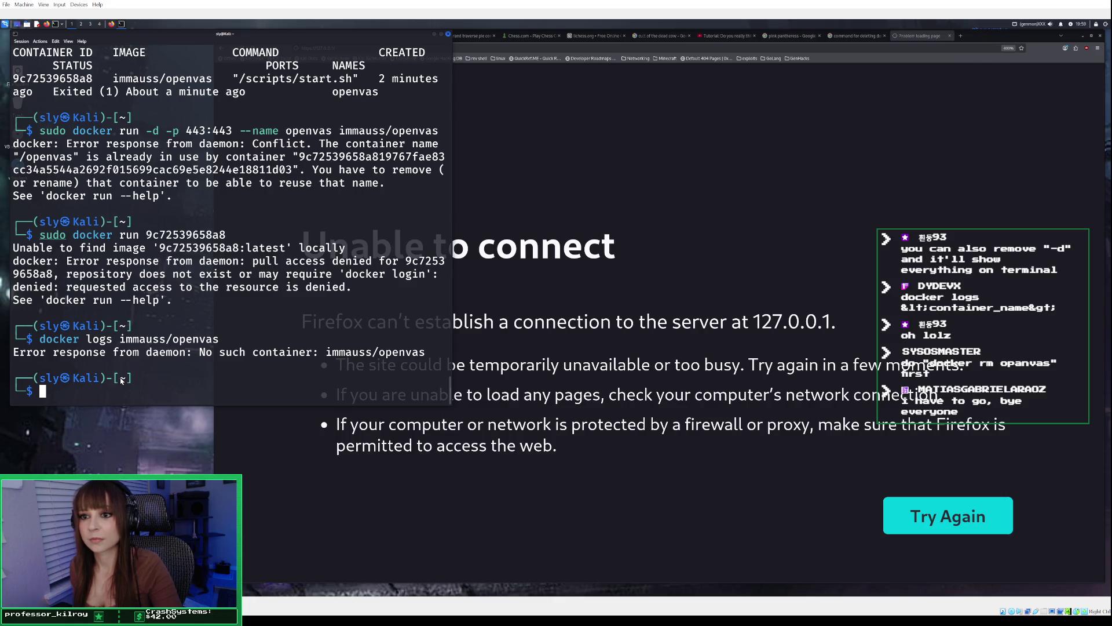
pyautogui.press('Up')
pyautogui.press('Left')
pyautogui.press('Left')
pyautogui.press('Left')
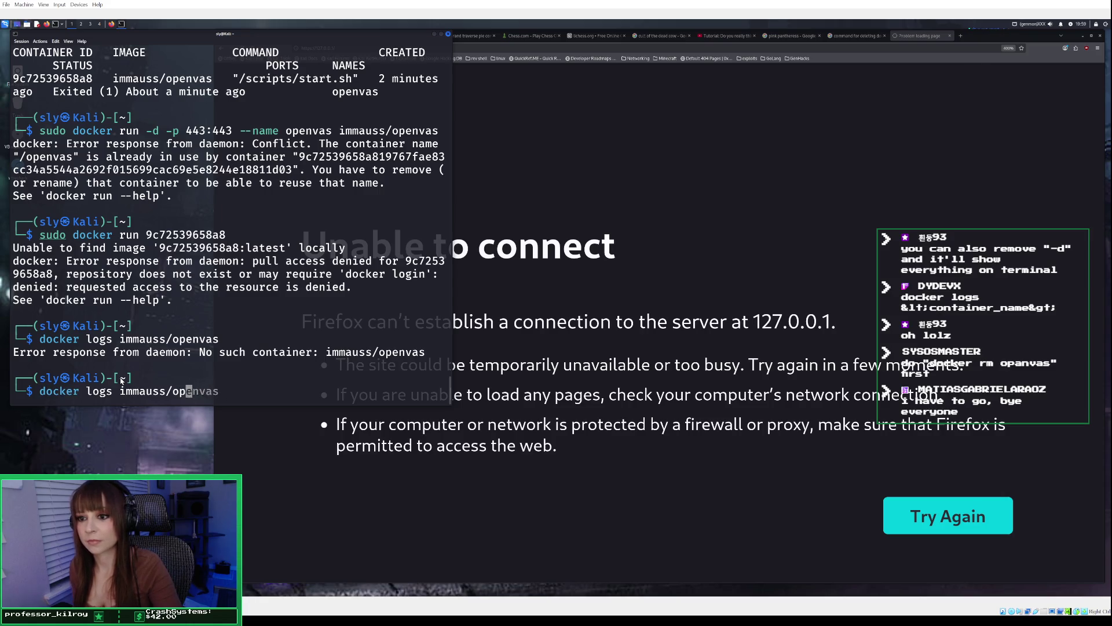
pyautogui.press('Delete')
pyautogui.press('Delete')
pyautogui.press('Delete')
pyautogui.press('Return')
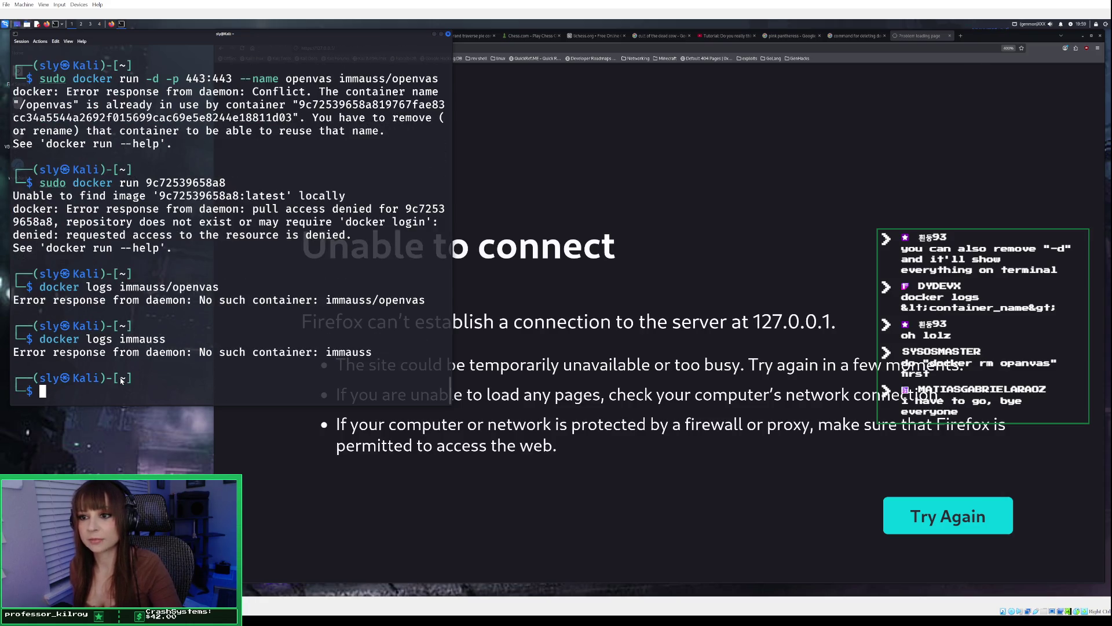
# Show the logs for container 9c72539658a8
pyautogui.press('Up')
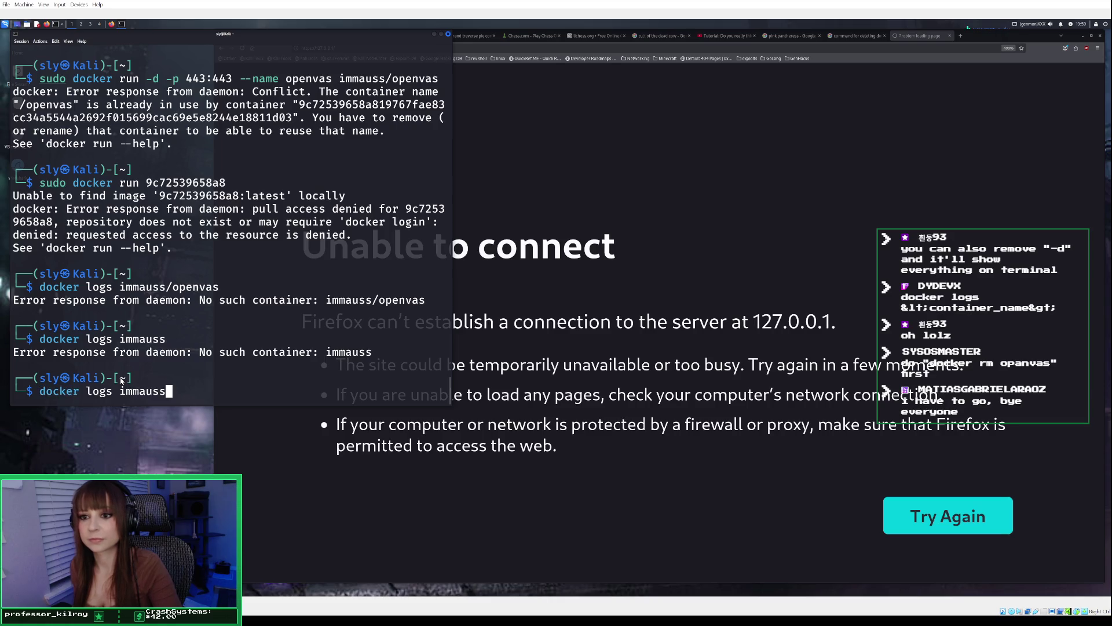
pyautogui.press('Left')
pyautogui.press('Left')
pyautogui.press('Left')
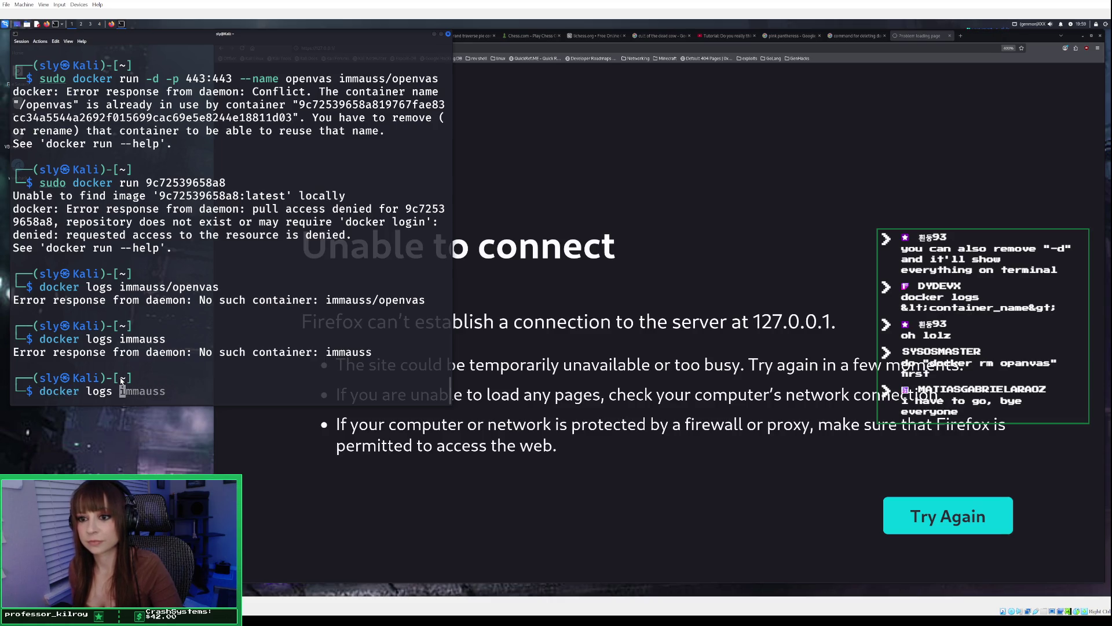
pyautogui.press('Delete')
pyautogui.press('Delete')
pyautogui.press('Delete')
pyautogui.write('9c72539658a8')
pyautogui.press('Return')
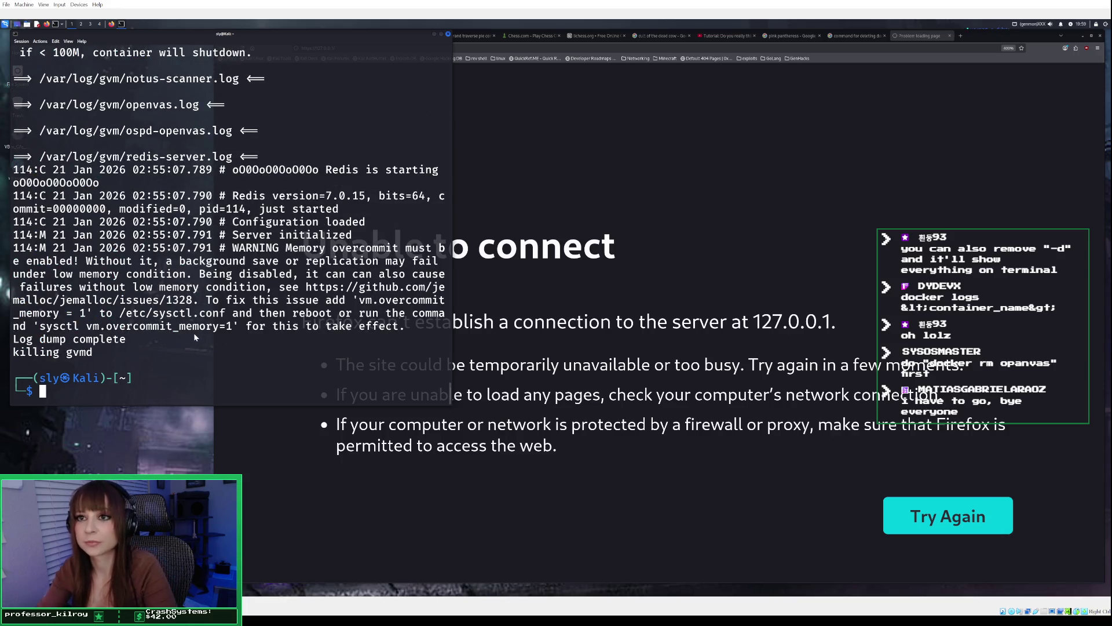
pyautogui.scroll(2, 193, 332)
pyautogui.scroll(15, 194, 330)
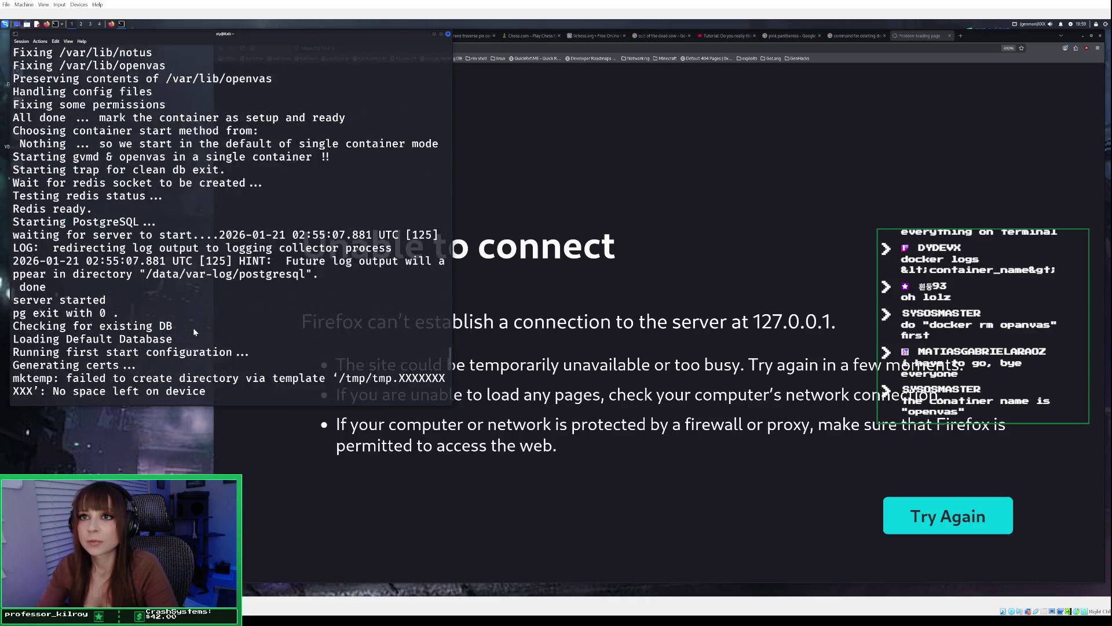
pyautogui.scroll(4, 194, 332)
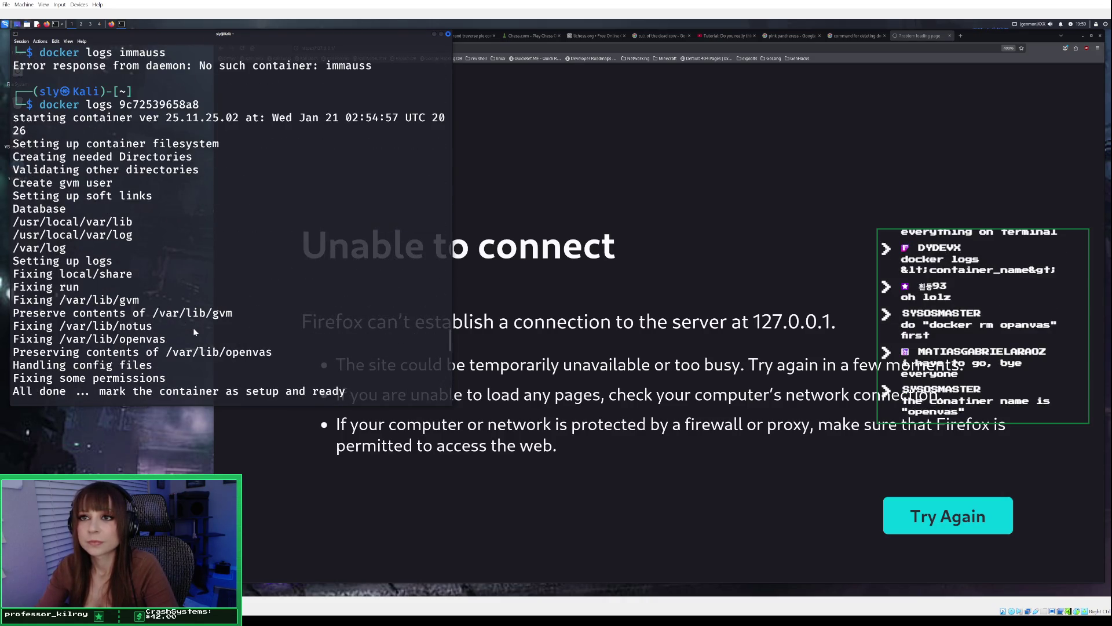
pyautogui.scroll(-3, 194, 331)
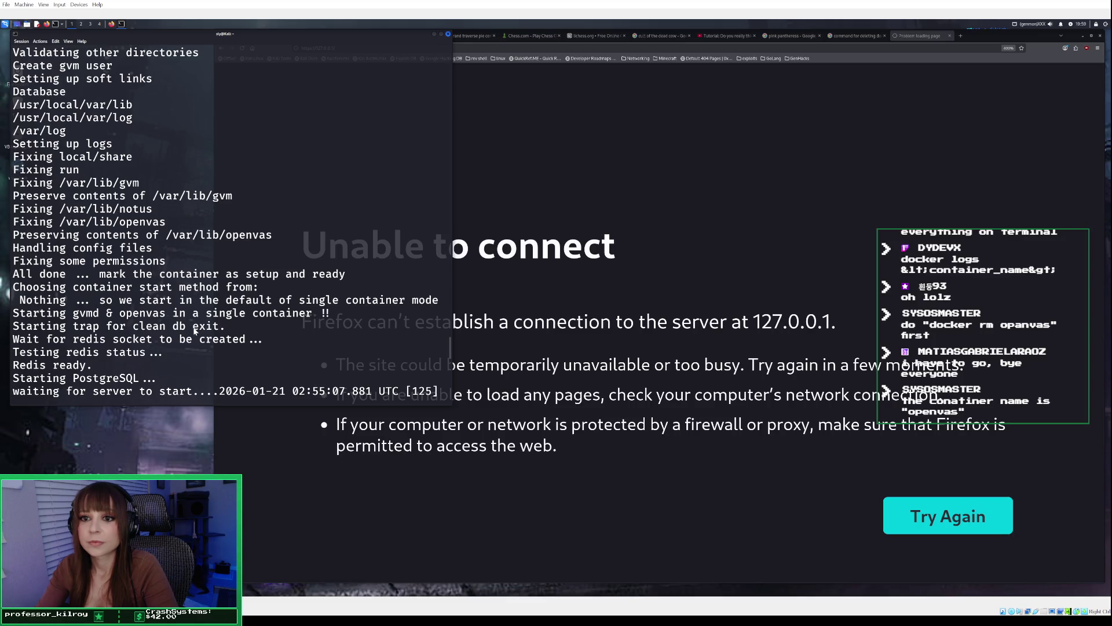
pyautogui.scroll(-3, 194, 330)
pyautogui.scroll(-2, 195, 331)
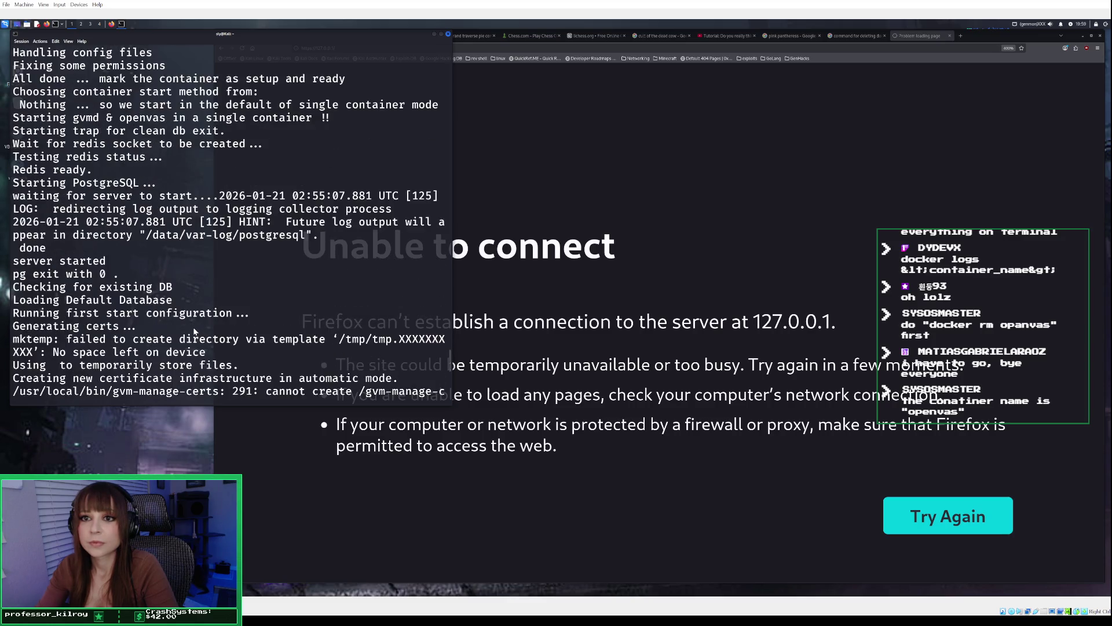
pyautogui.scroll(-1, 175, 280)
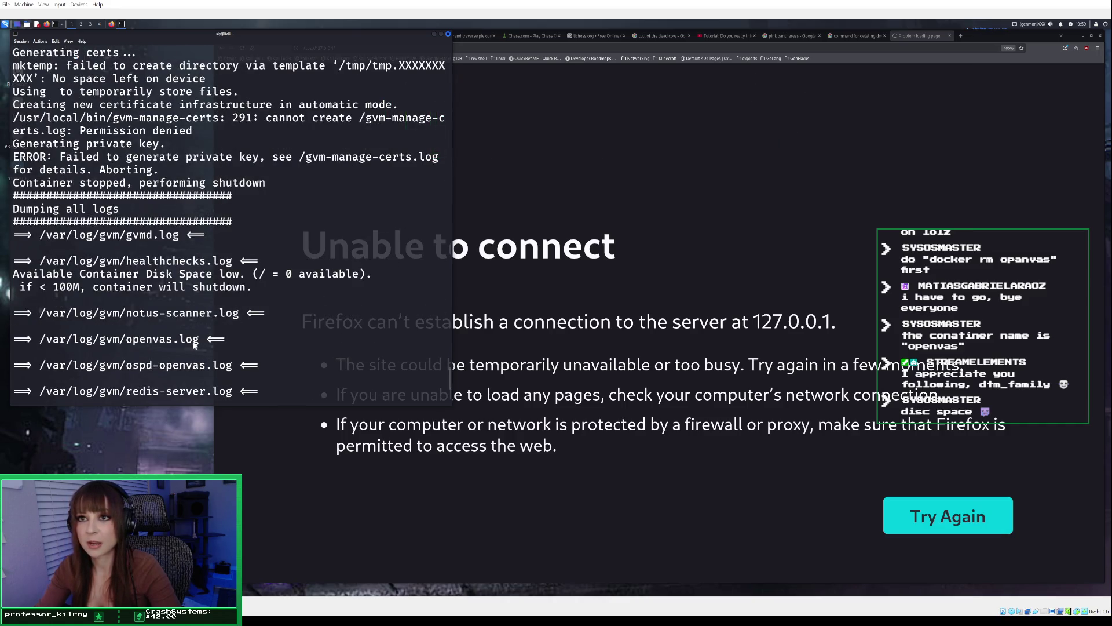
pyautogui.scroll(2, 234, 219)
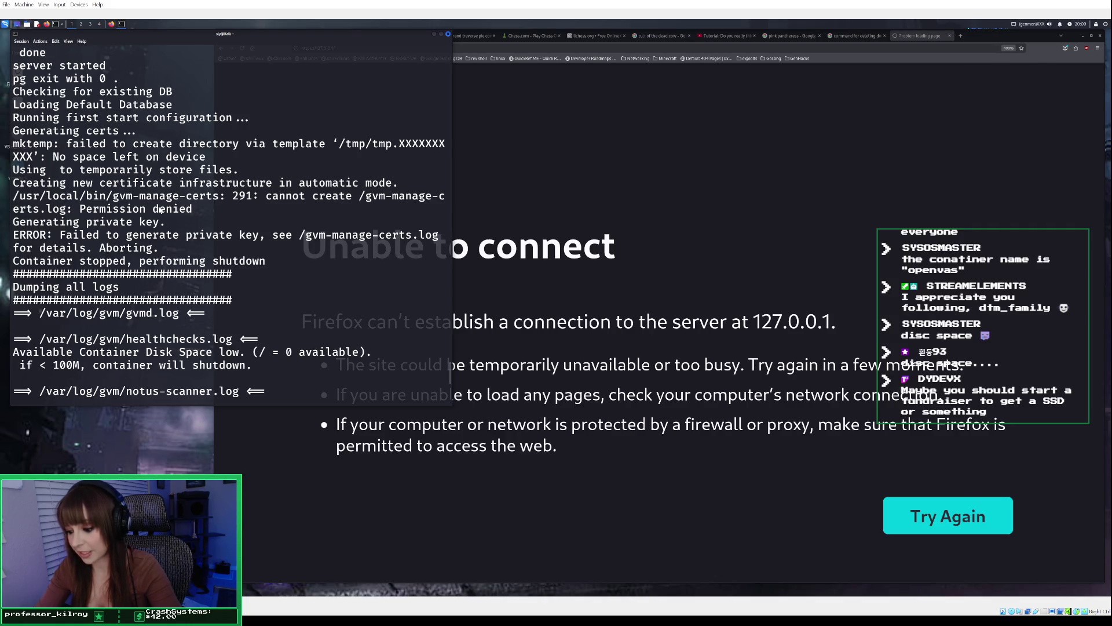
pyautogui.scroll(-5, 162, 215)
pyautogui.scroll(-3, 168, 275)
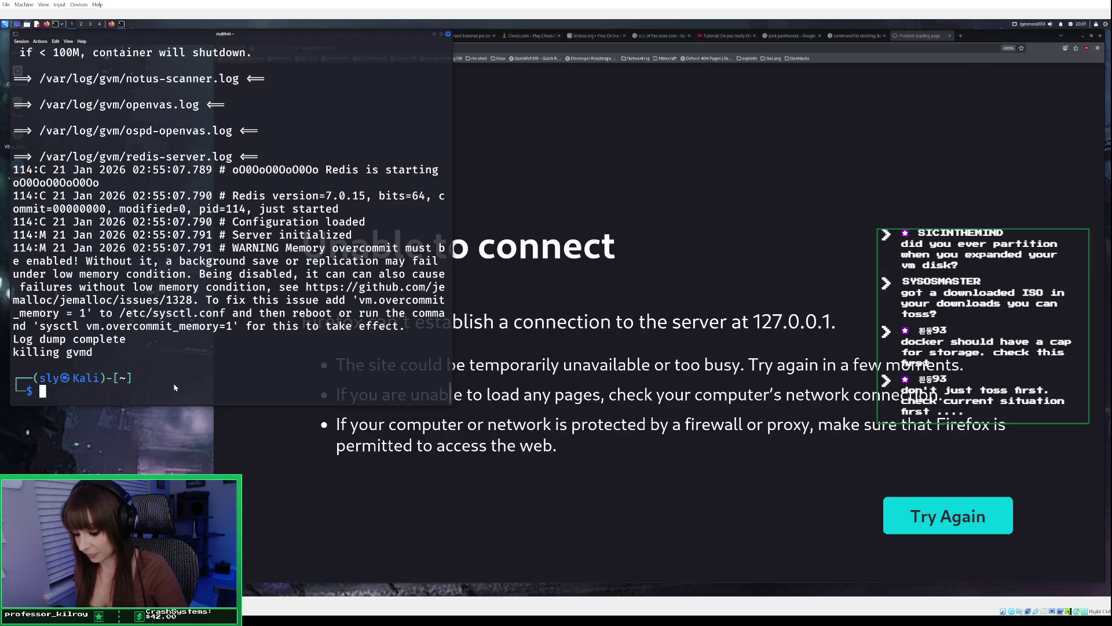
pyautogui.write('cd')
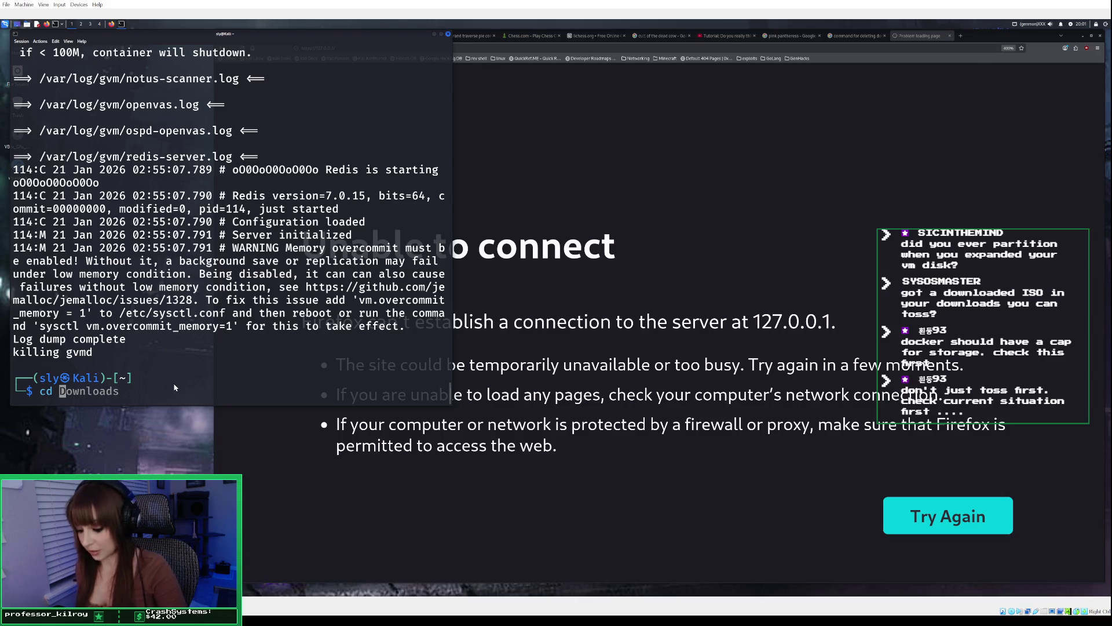
pyautogui.press('Right')
pyautogui.press('Return')
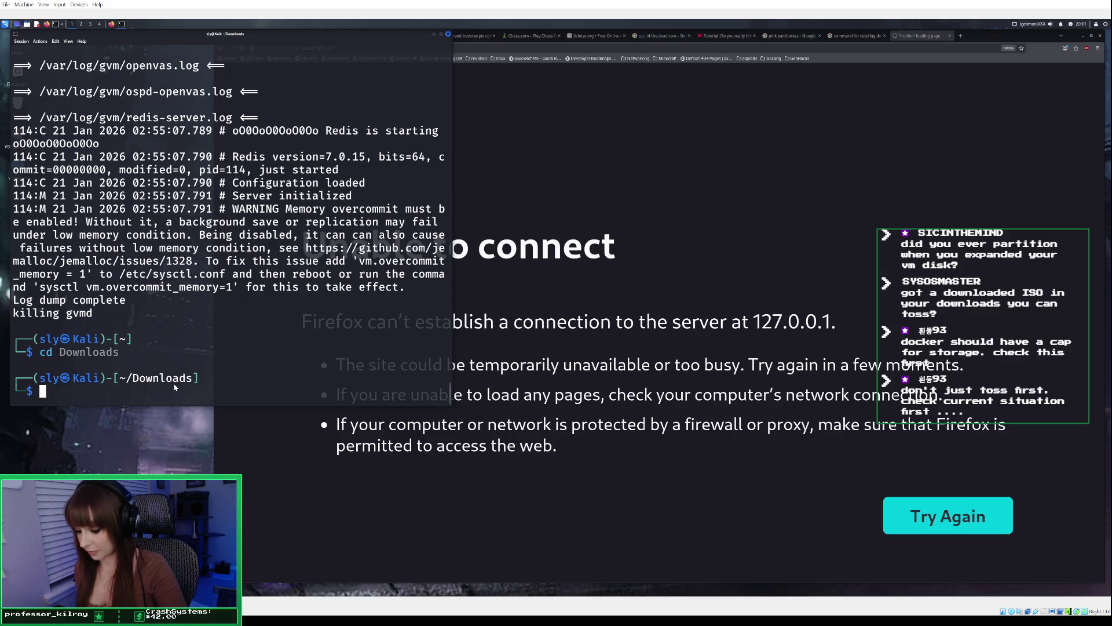
pyautogui.write('ls')
pyautogui.press('Return')
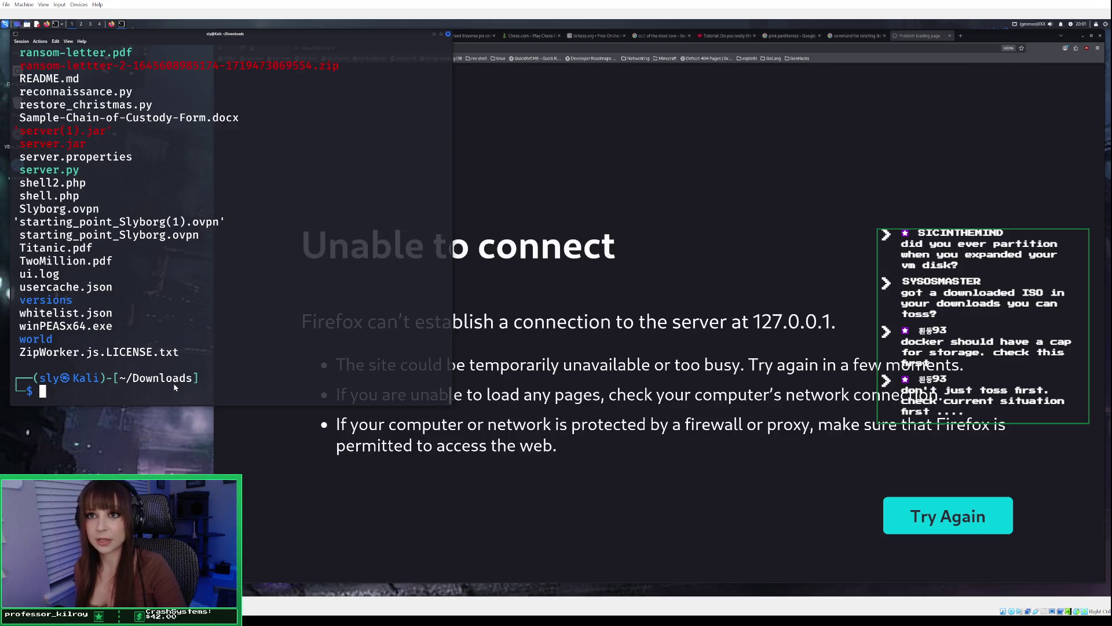
pyautogui.scroll(1, 167, 311)
pyautogui.scroll(4, 166, 311)
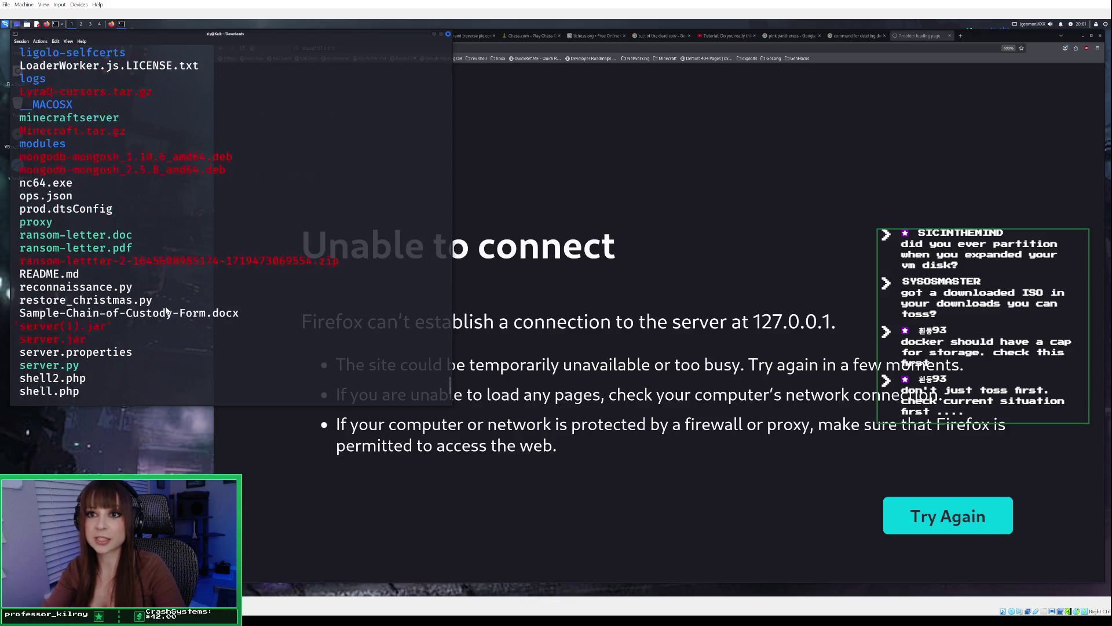
pyautogui.scroll(5, 166, 311)
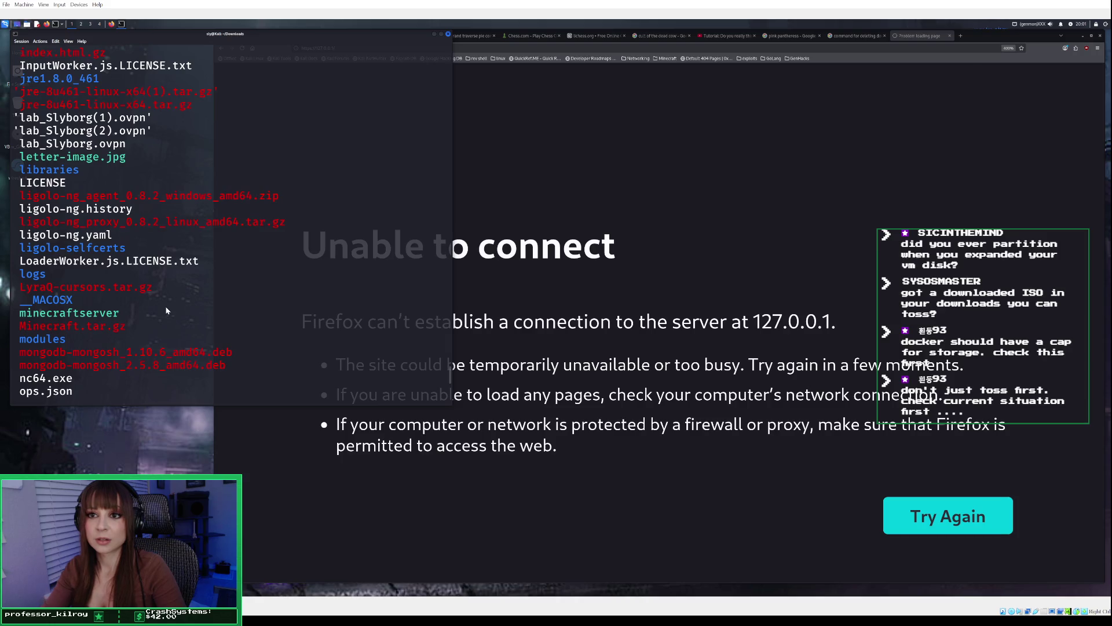
pyautogui.scroll(4, 166, 311)
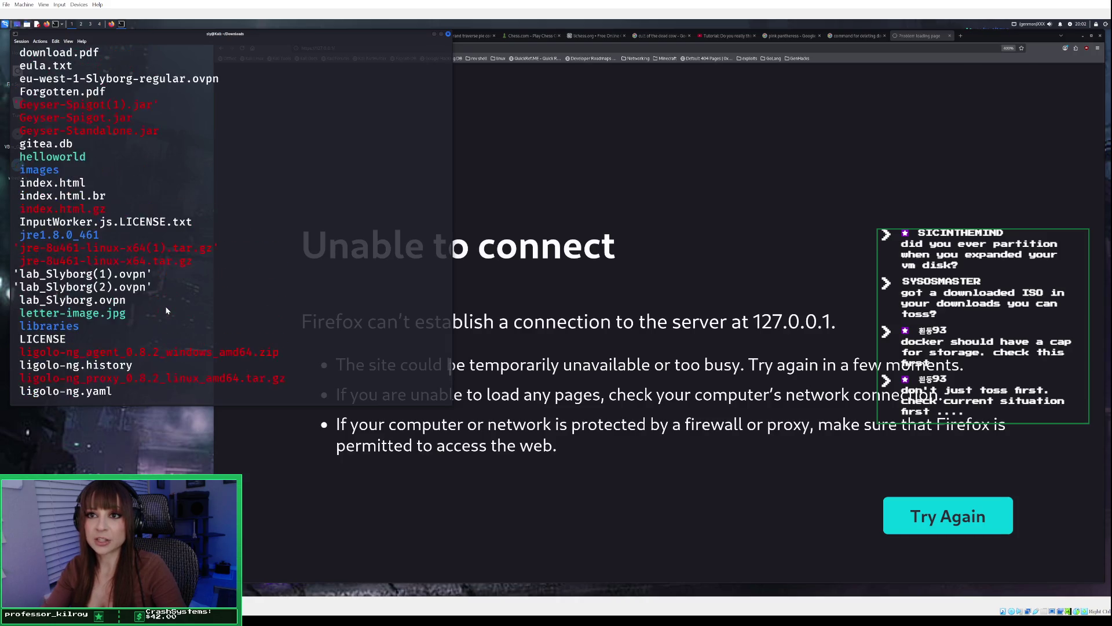
pyautogui.scroll(2, 166, 312)
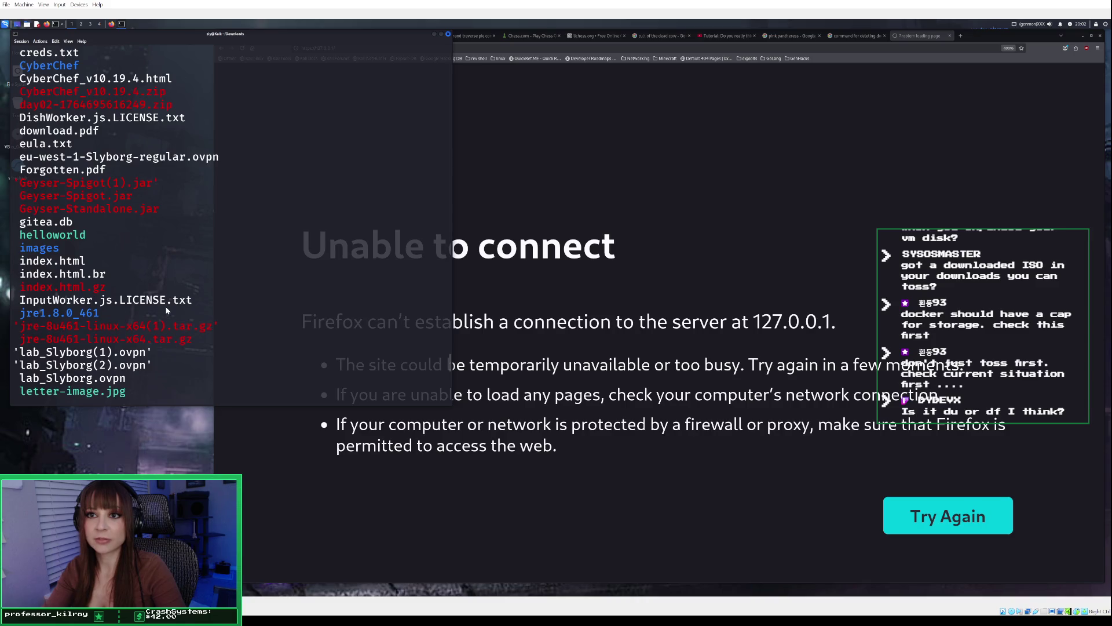
pyautogui.scroll(3, 166, 311)
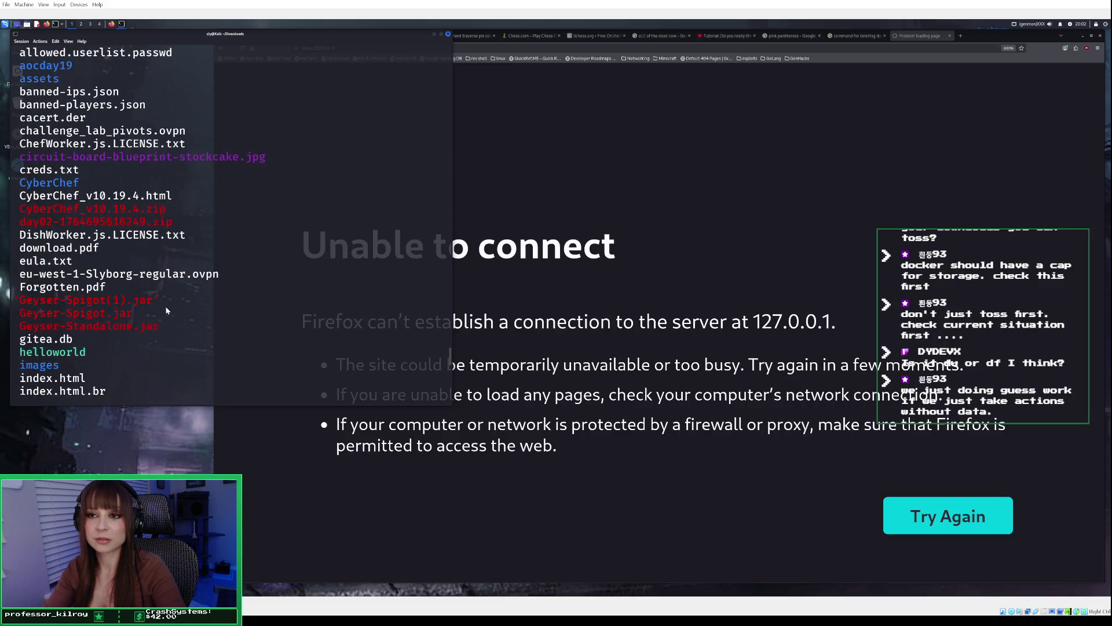
pyautogui.scroll(1, 166, 311)
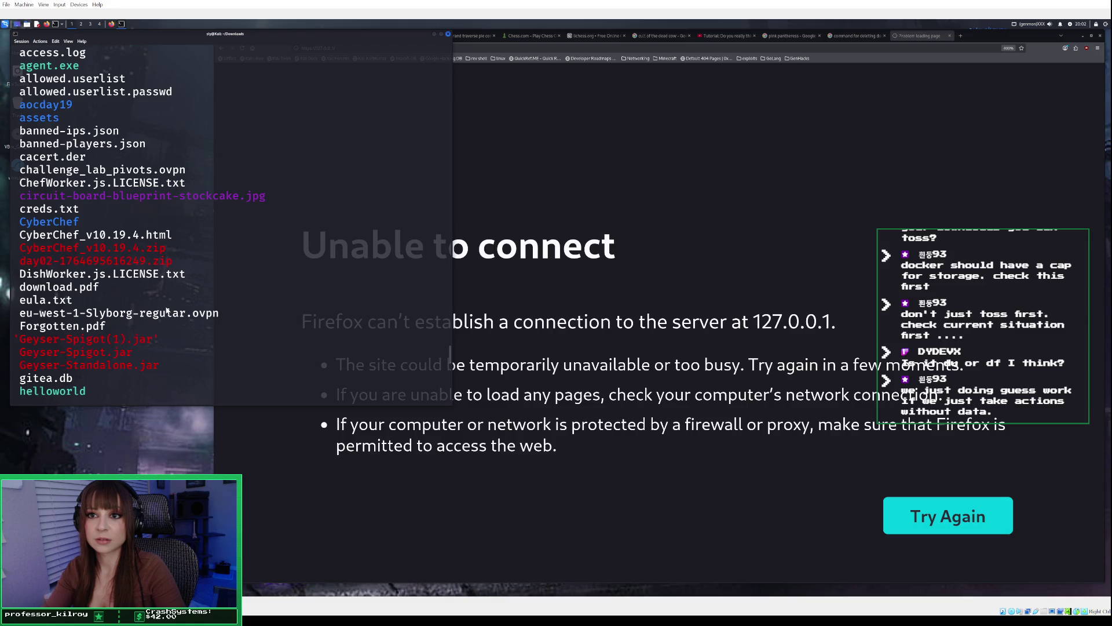
pyautogui.scroll(2, 166, 311)
pyautogui.scroll(3, 166, 311)
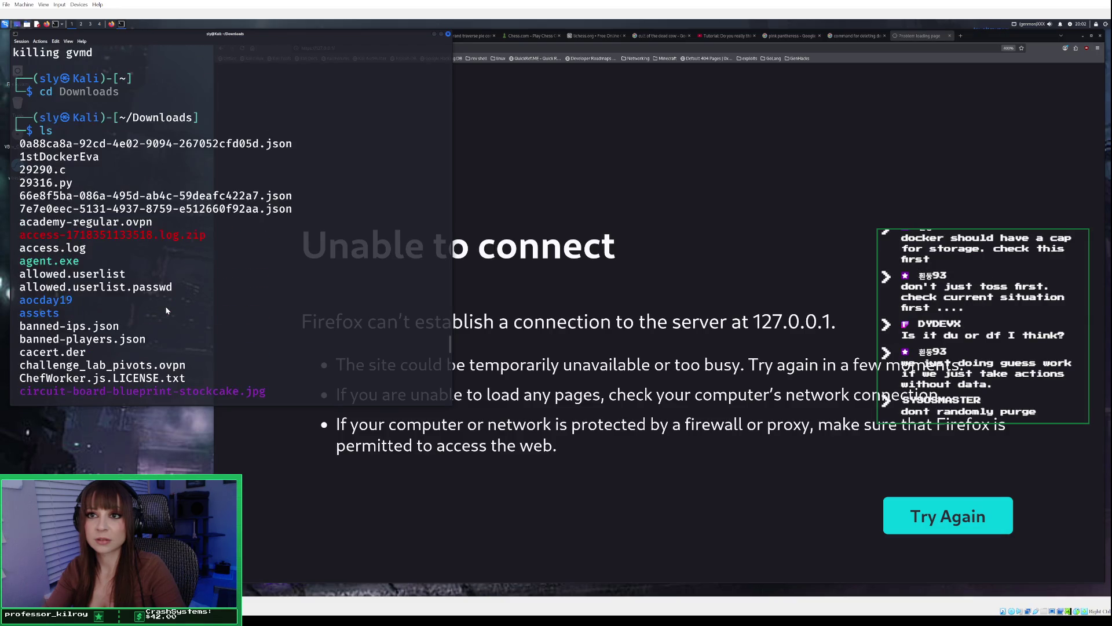
pyautogui.scroll(-3, 166, 311)
pyautogui.scroll(-20, 166, 311)
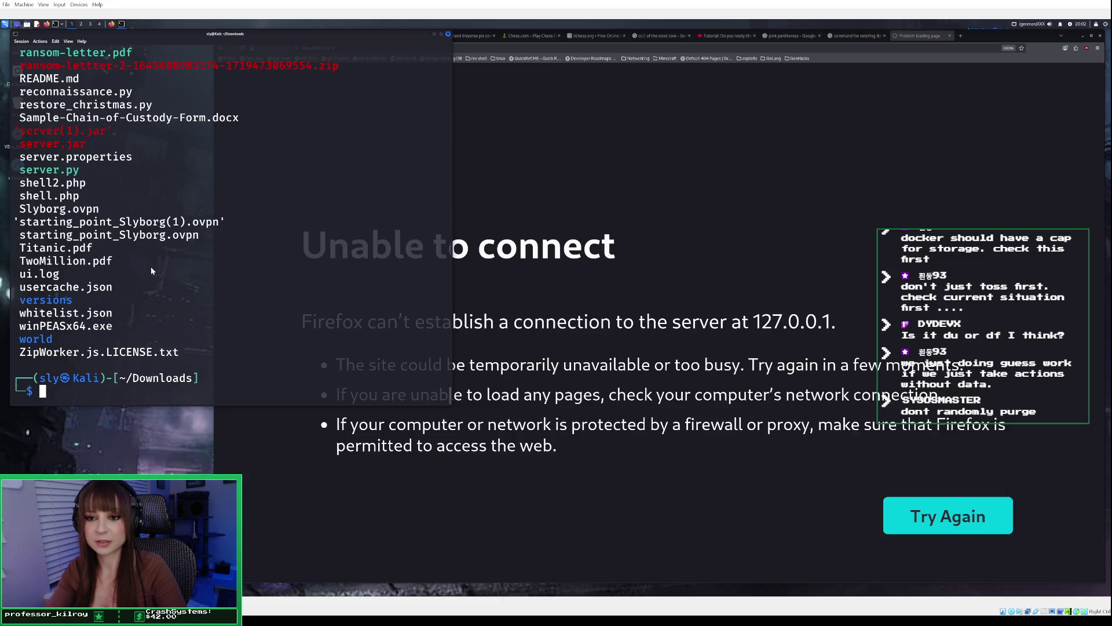
pyautogui.scroll(6, 151, 270)
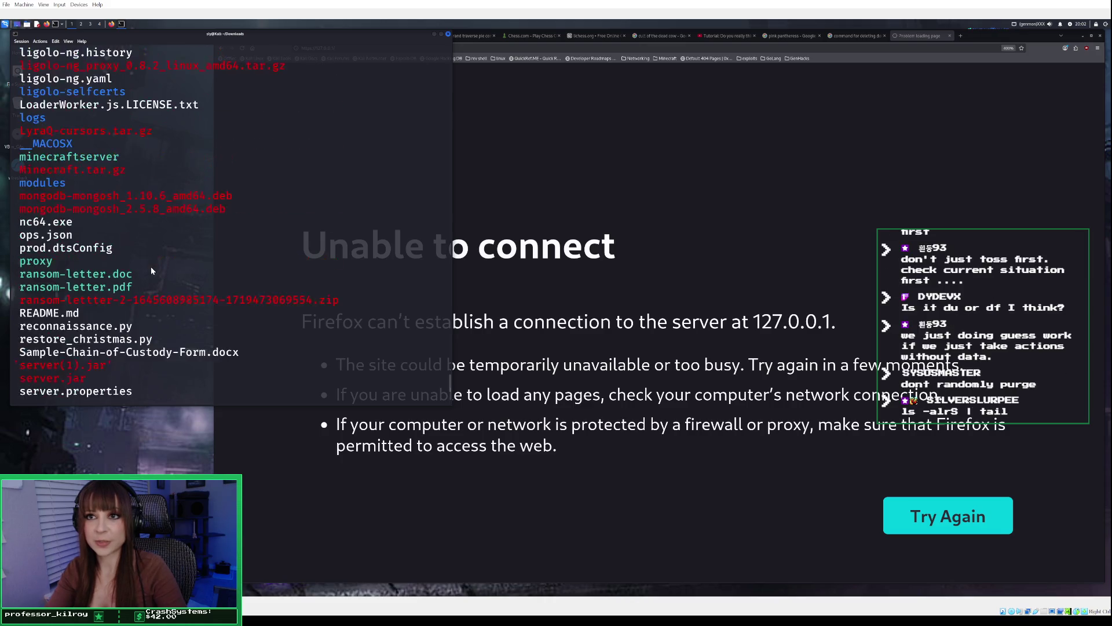
pyautogui.scroll(4, 152, 270)
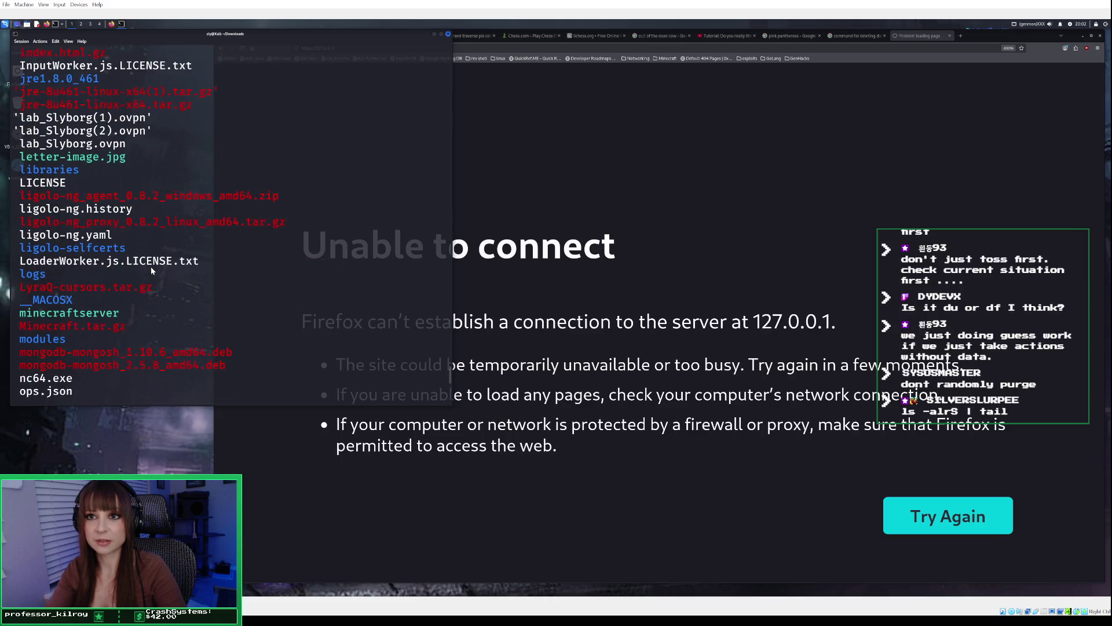
pyautogui.scroll(4, 152, 270)
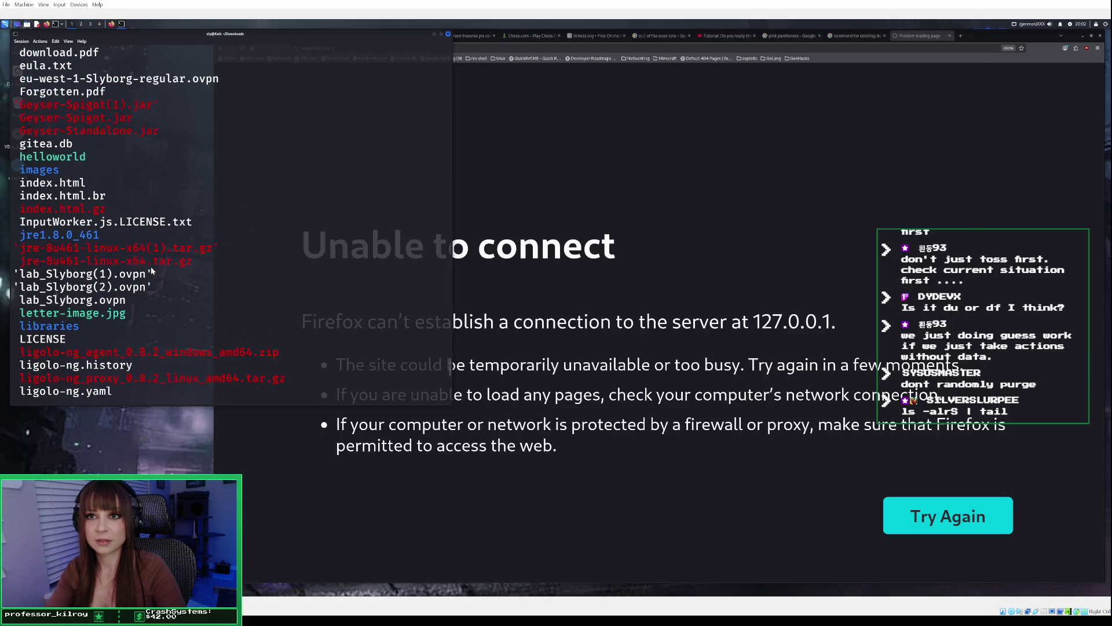
pyautogui.scroll(3, 150, 270)
pyautogui.scroll(1, 151, 270)
pyautogui.scroll(-1, 150, 270)
pyautogui.scroll(4, 151, 271)
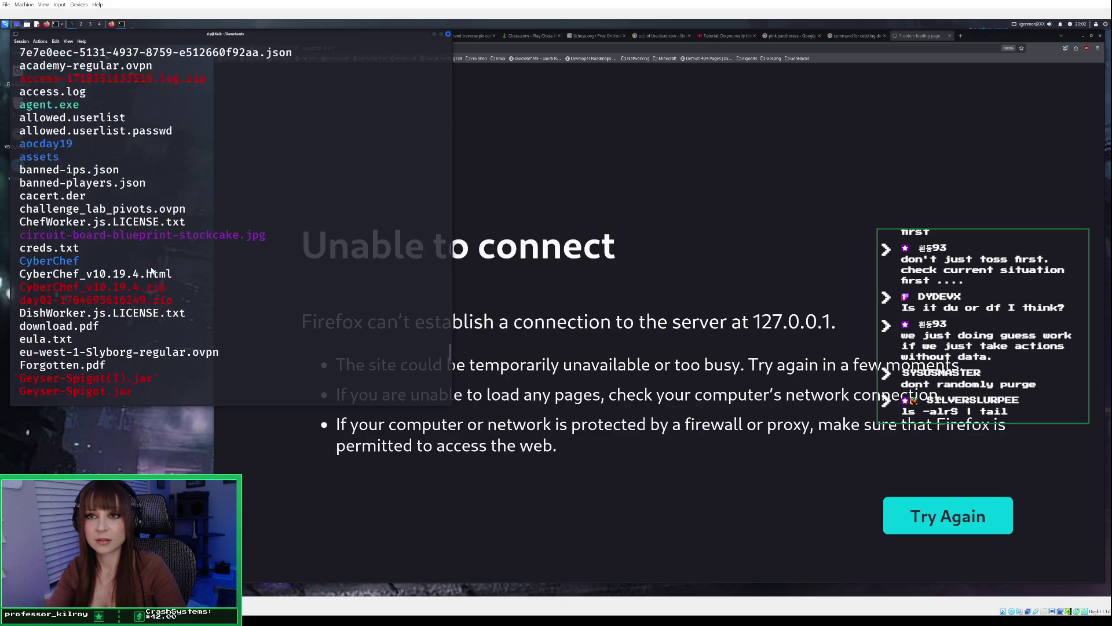
pyautogui.scroll(1, 150, 270)
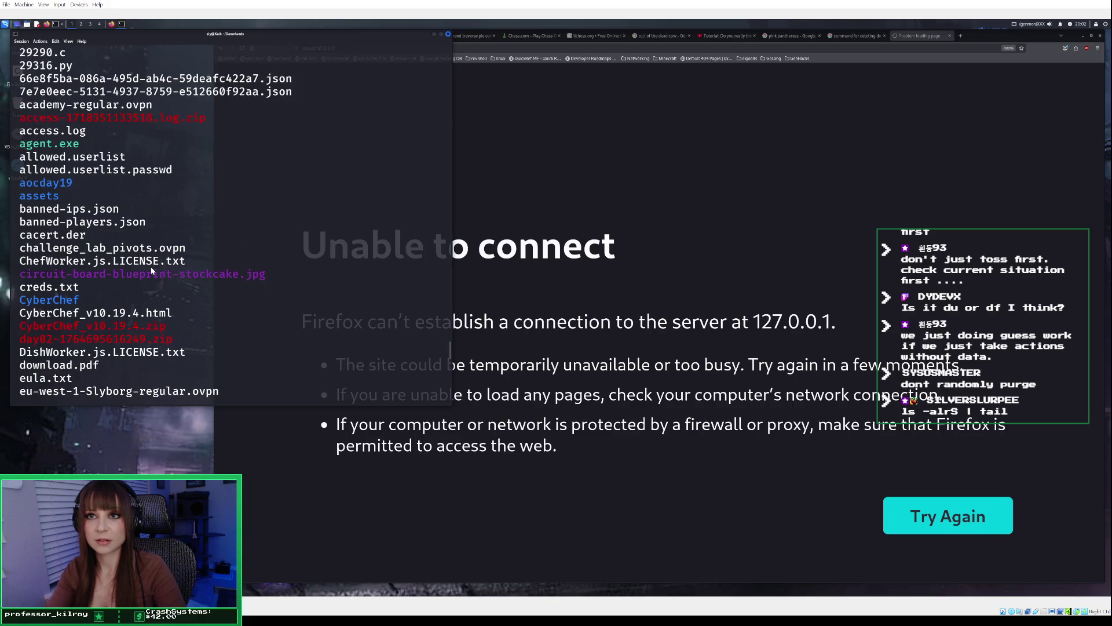
pyautogui.scroll(3, 151, 270)
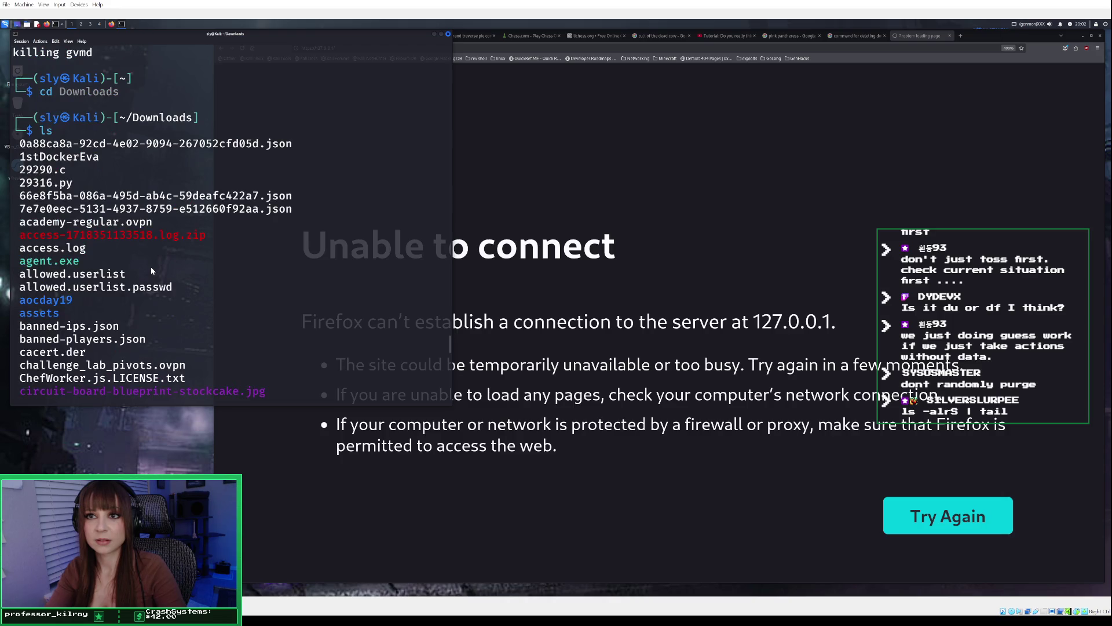
pyautogui.scroll(-15, 151, 270)
pyautogui.scroll(-7, 151, 270)
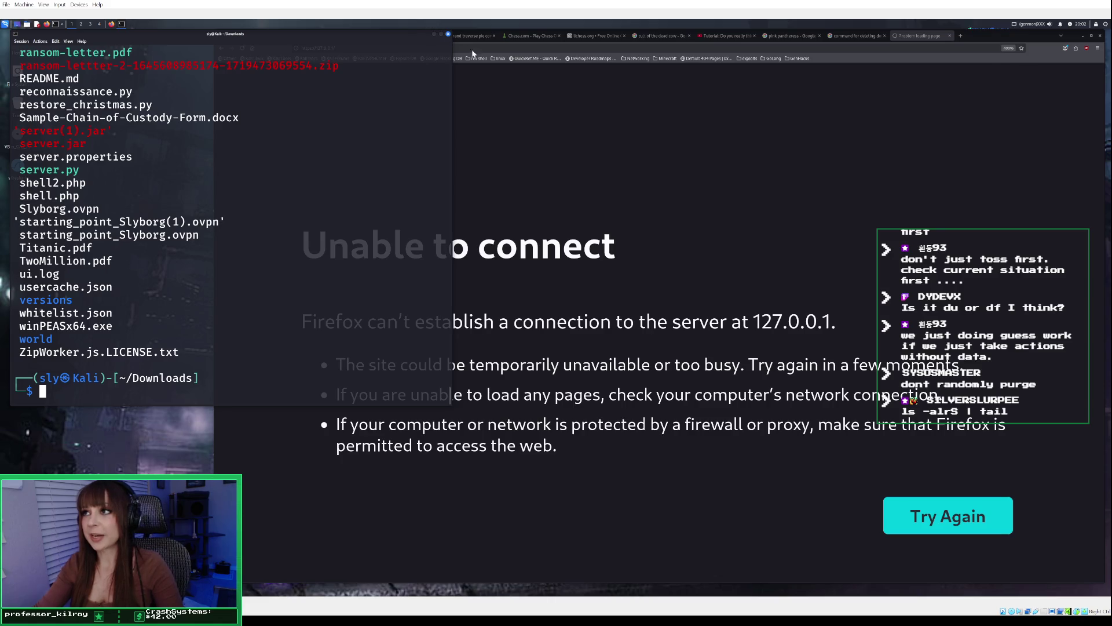
# View the TryHackMe OpenVAS room tab, then return to the terminal and type ls -lhaS | head
pyautogui.click(510, 88)
pyautogui.click(249, 35)
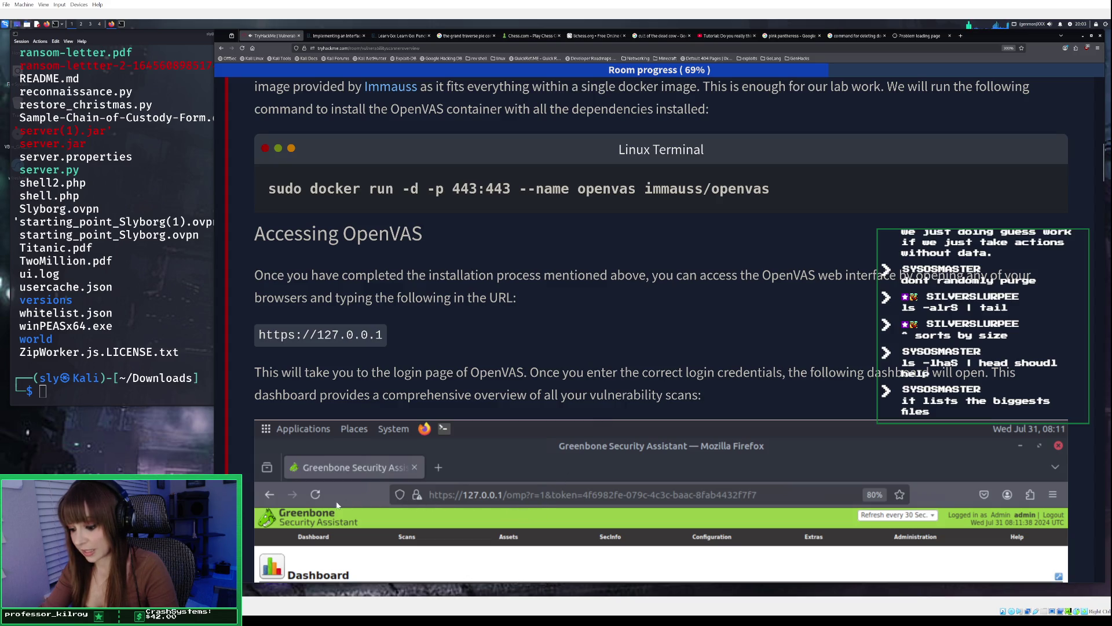
pyautogui.click(112, 391)
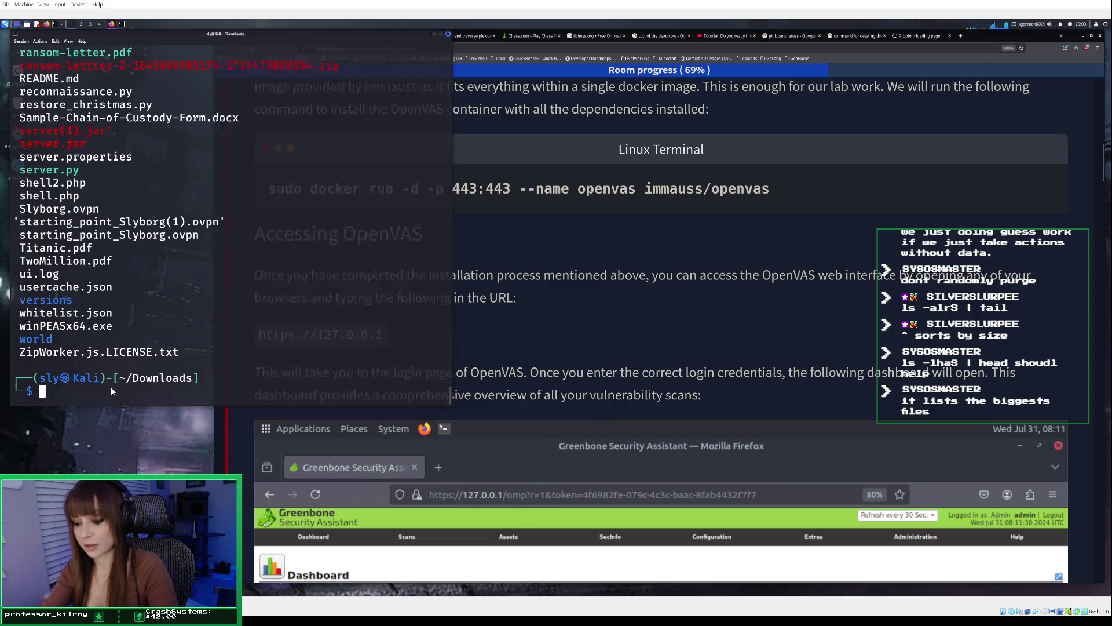
pyautogui.write('ls ')
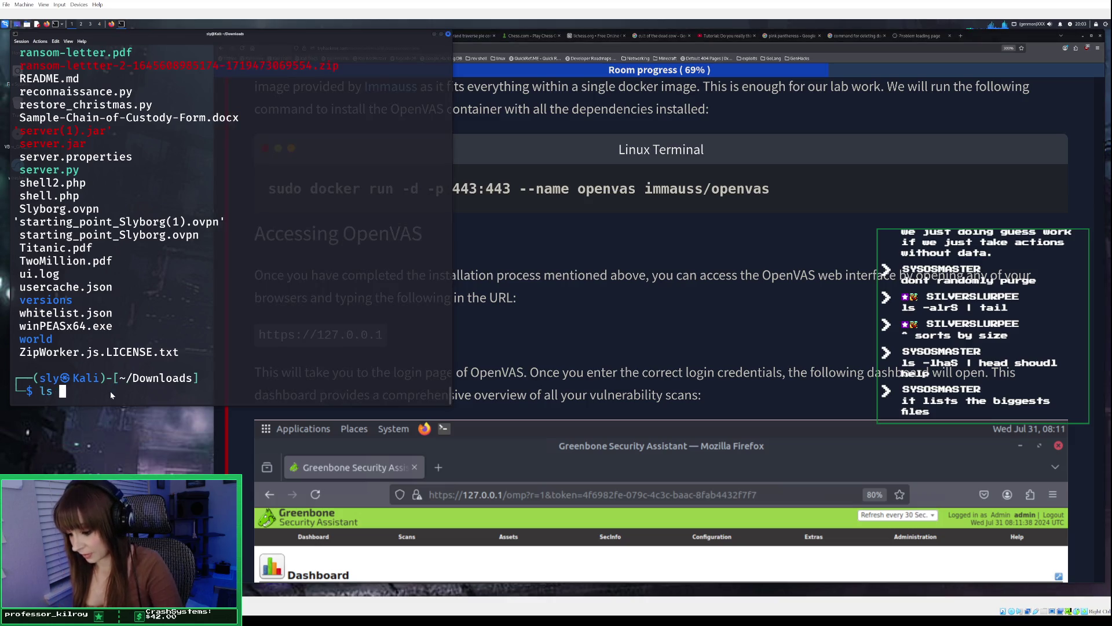
pyautogui.write('-lhaS |')
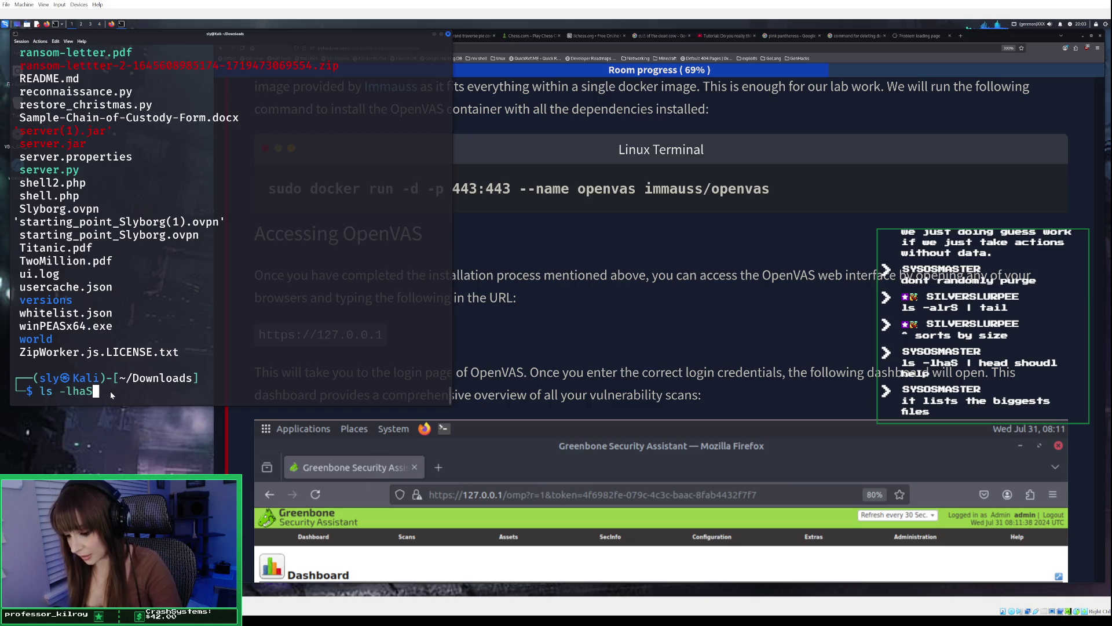
pyautogui.write(' head')
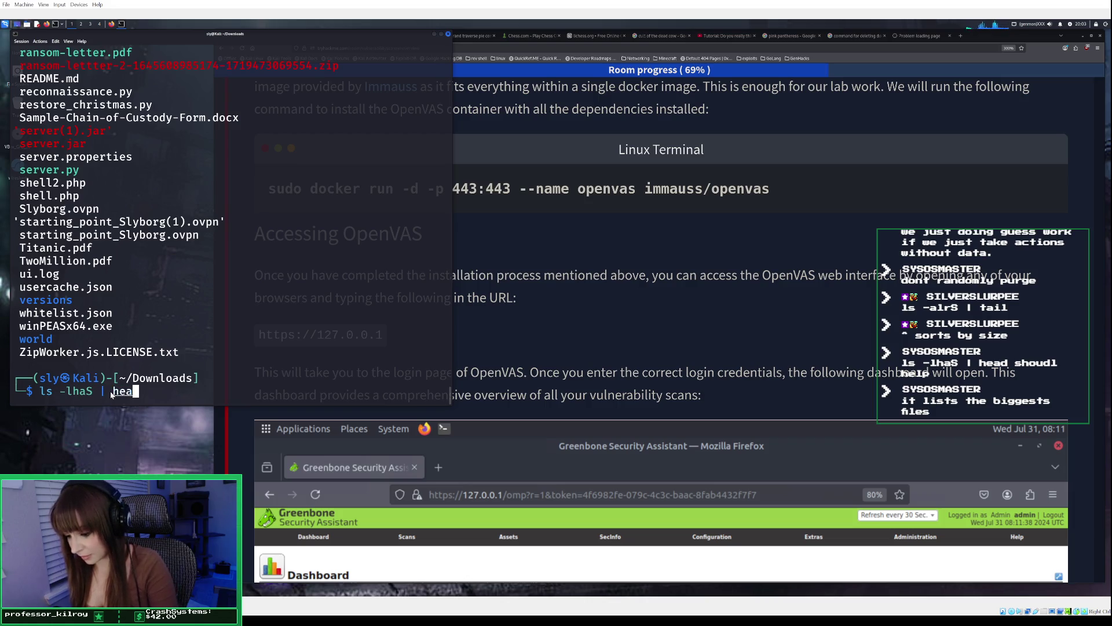
# List the ten largest Downloads files, then try deleting jre-8u461-linux-x64
pyautogui.press('Return')
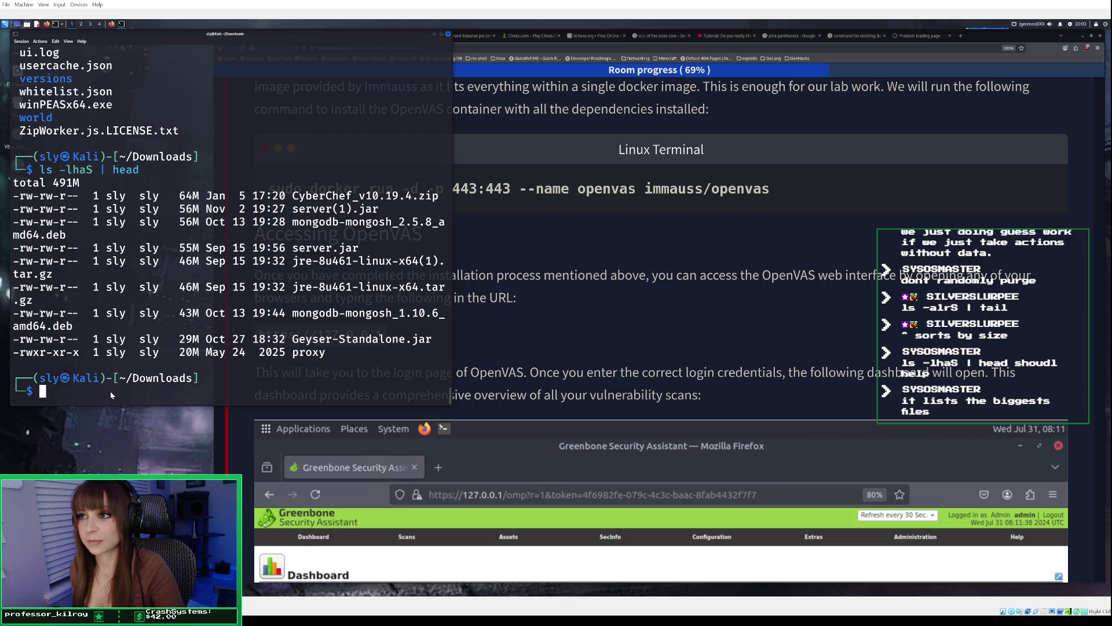
pyautogui.write('rm jre-8u461-linux-x64')
pyautogui.press('Return')
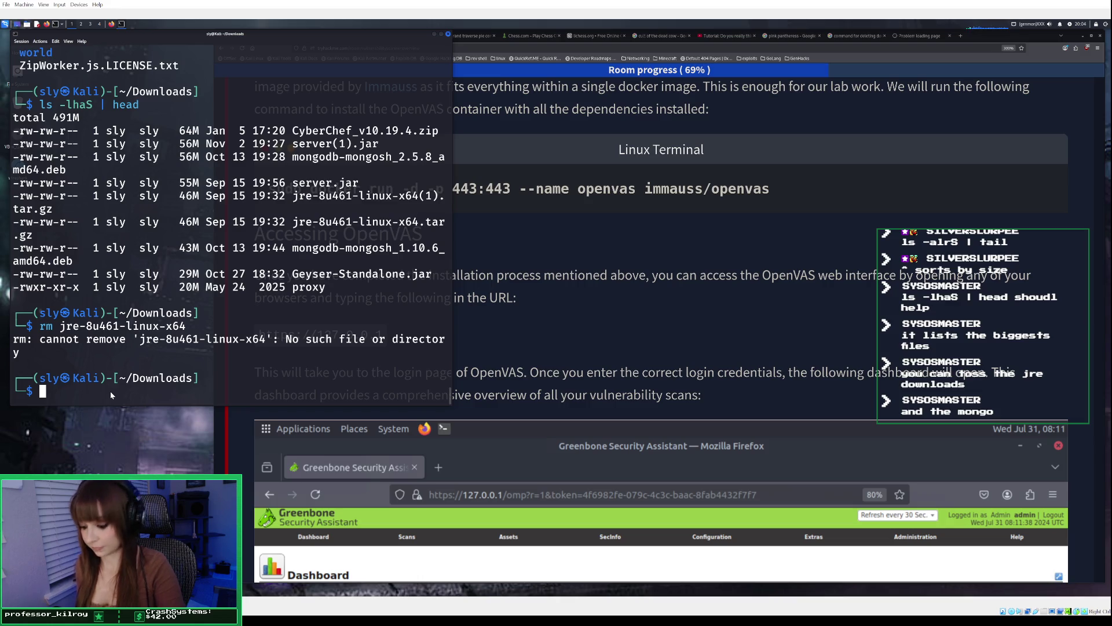
# Delete jre-8u461-linux-x64.tar.gz, first trying the name with only .tar
pyautogui.write('rm jre-8u461-linux-x64')
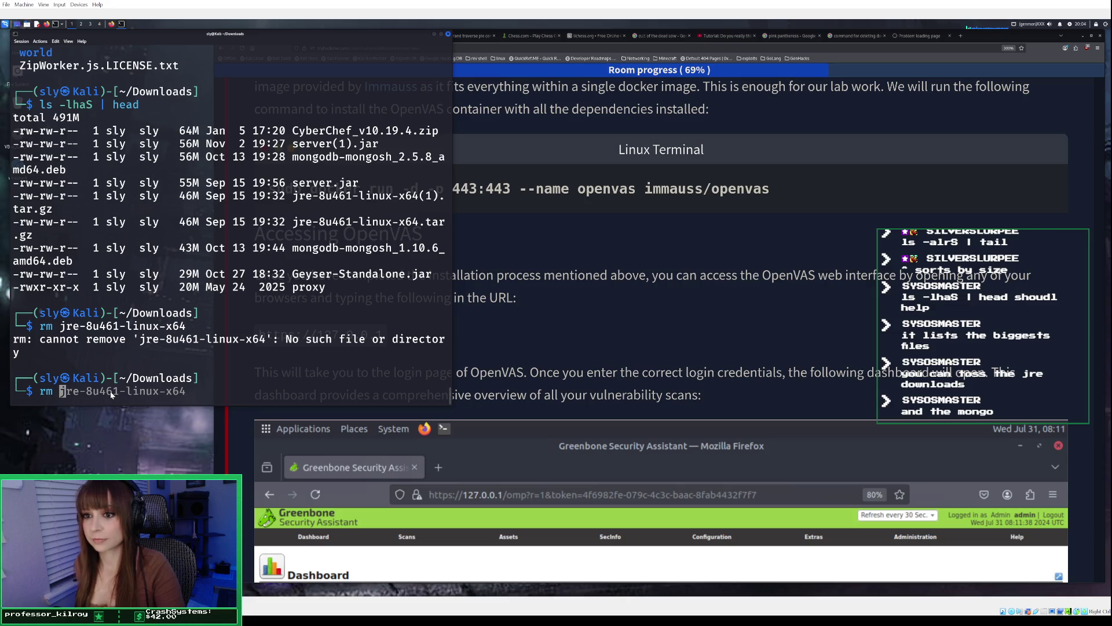
pyautogui.press('Right')
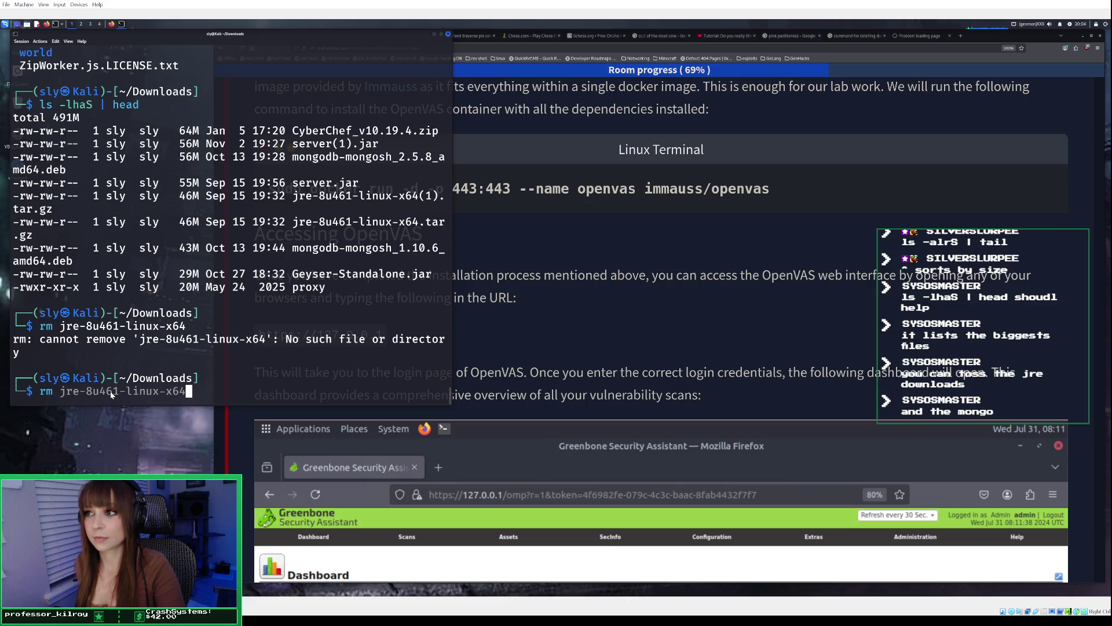
pyautogui.write('.tar')
pyautogui.press('Return')
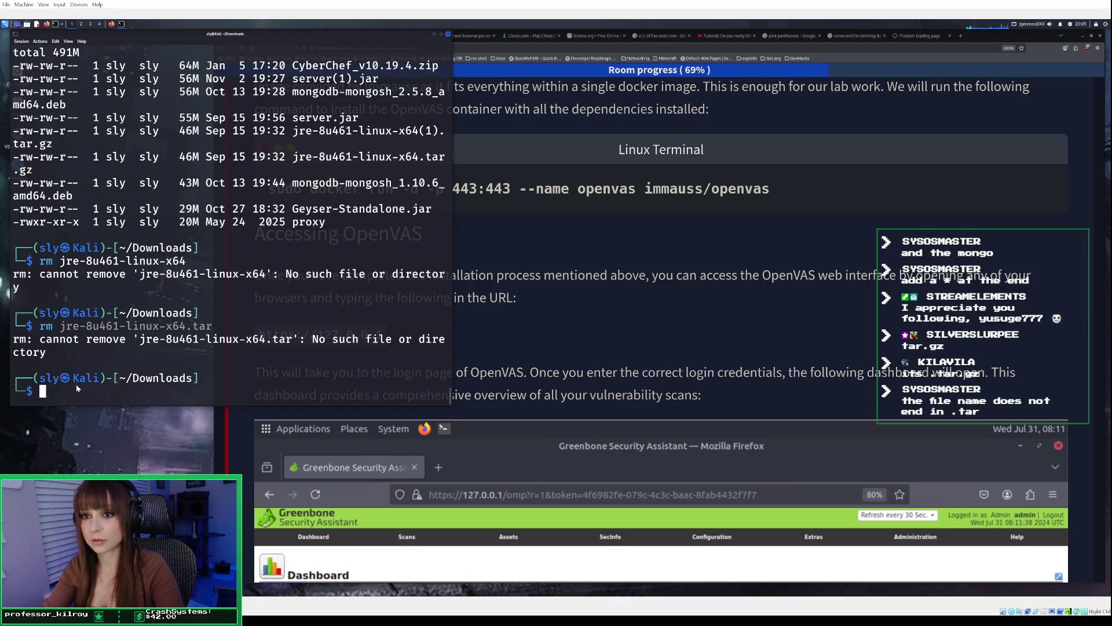
pyautogui.press('Up')
pyautogui.write('.gz')
pyautogui.press('Return')
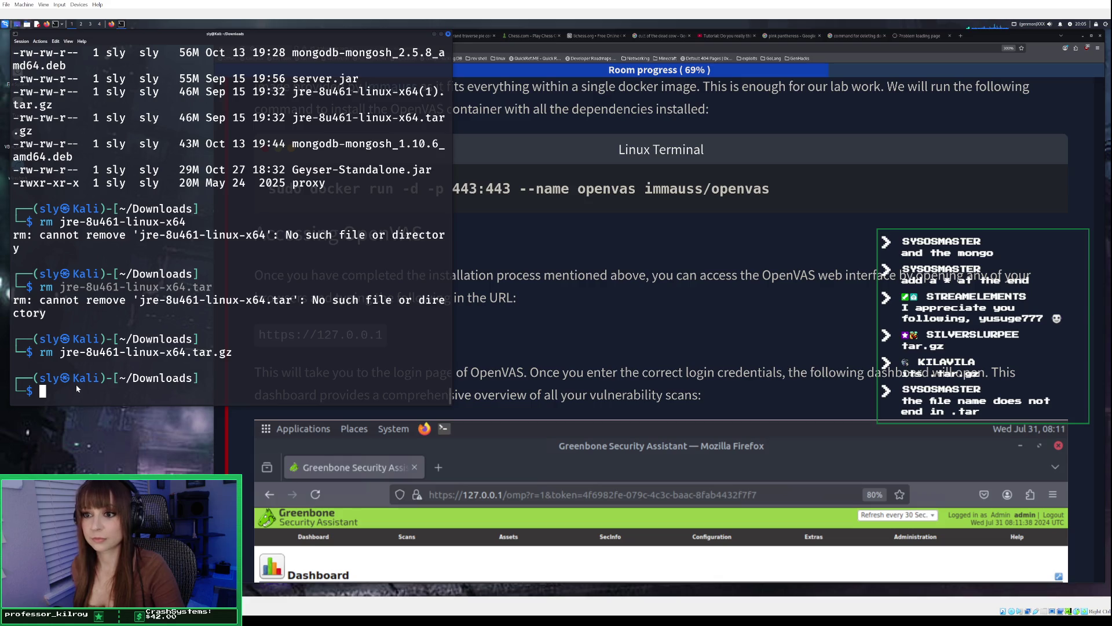
# Delete the second jre-8u461-linux-x64 archive copy by editing the recalled rm command
pyautogui.press('Up')
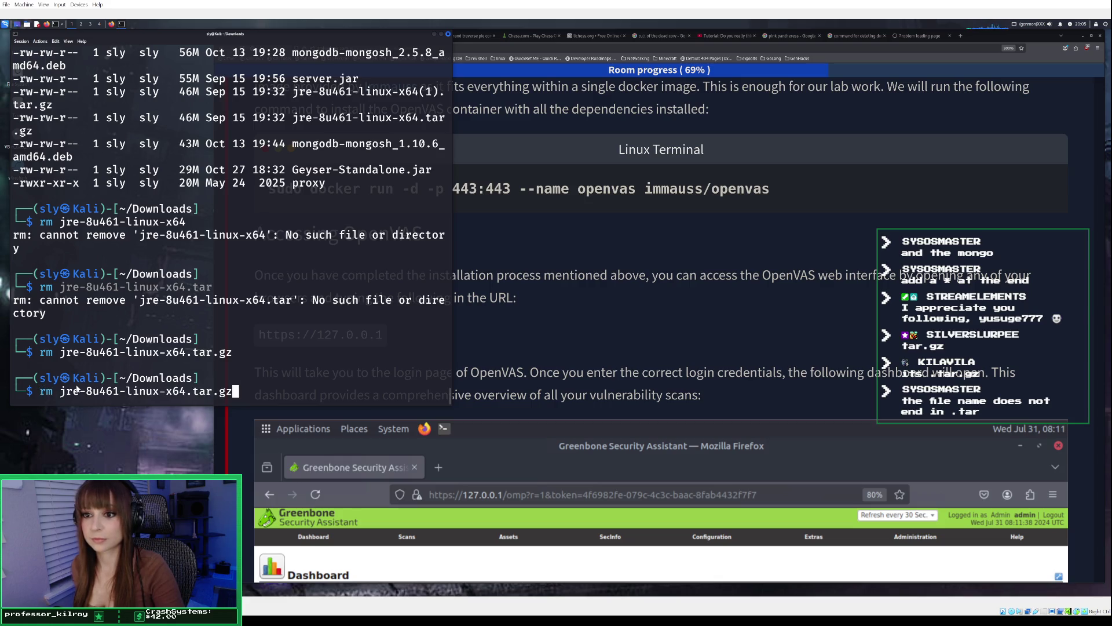
pyautogui.press('Left')
pyautogui.press('Left')
pyautogui.press('Left')
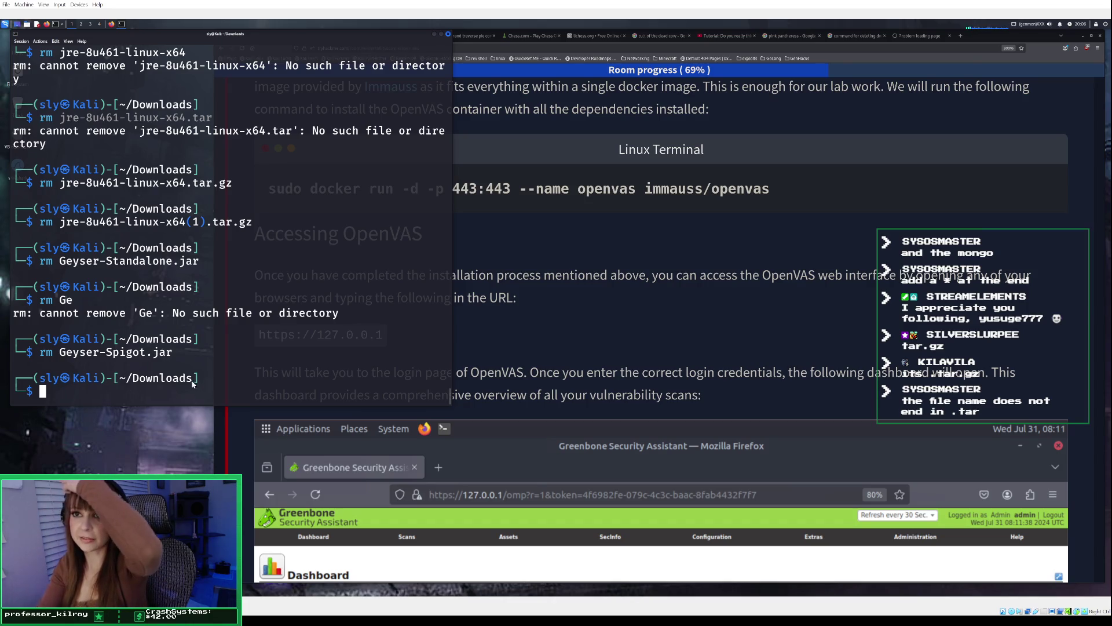
pyautogui.scroll(1, 181, 379)
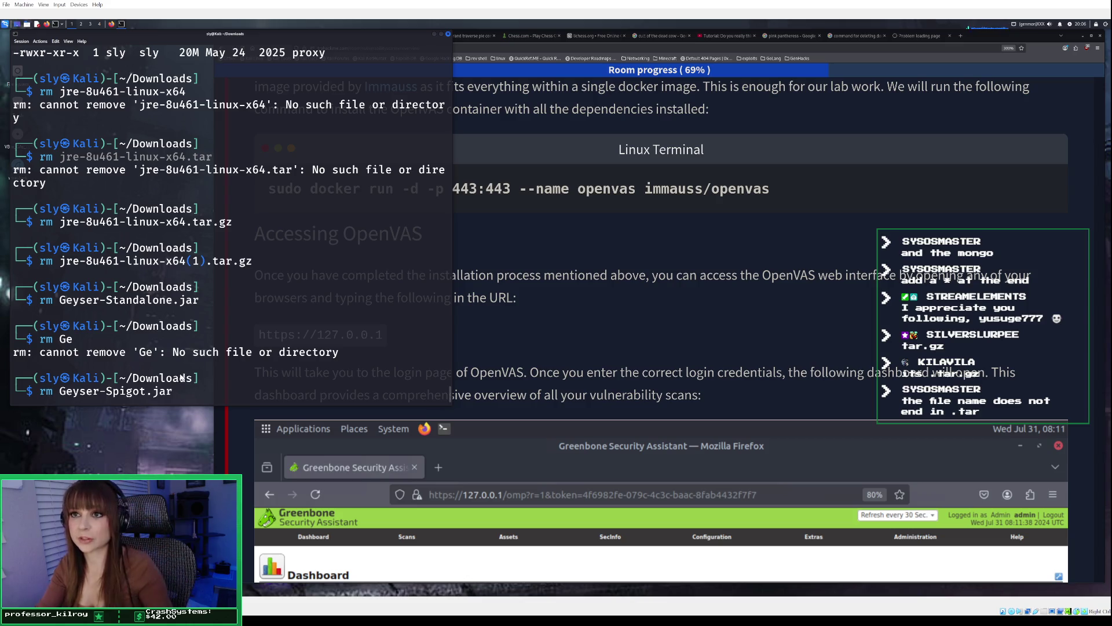
pyautogui.scroll(3, 192, 358)
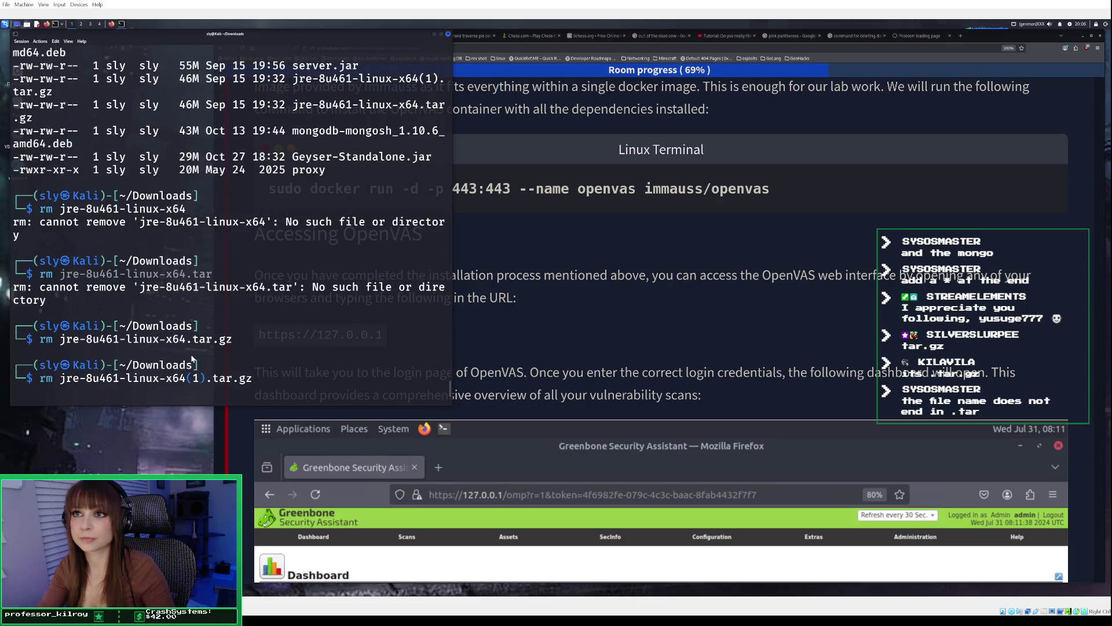
pyautogui.scroll(3, 191, 359)
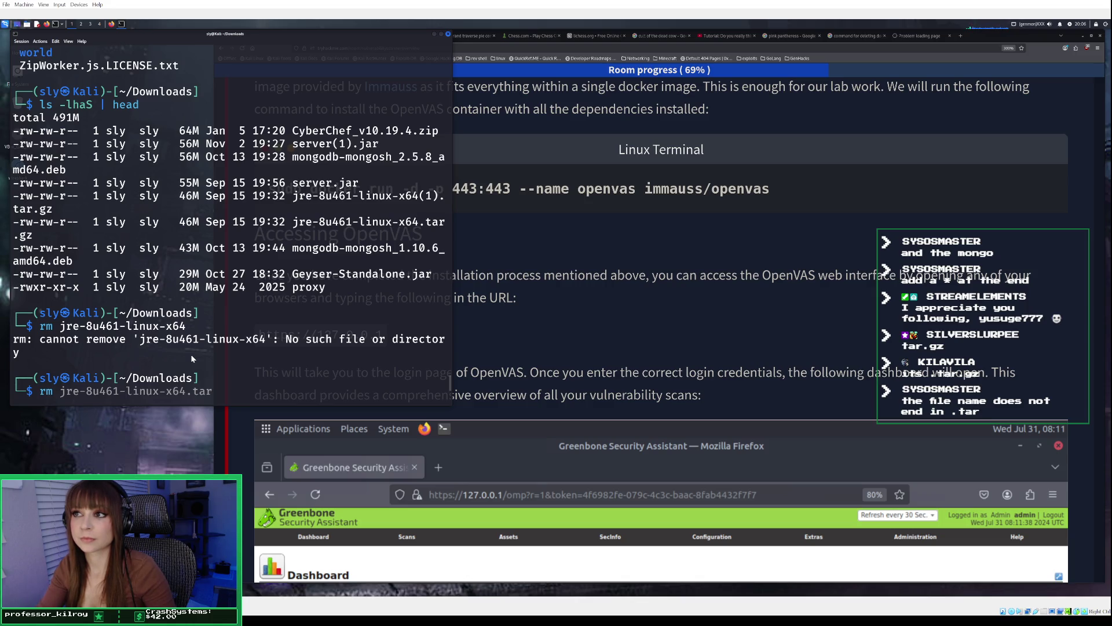
pyautogui.press('Return')
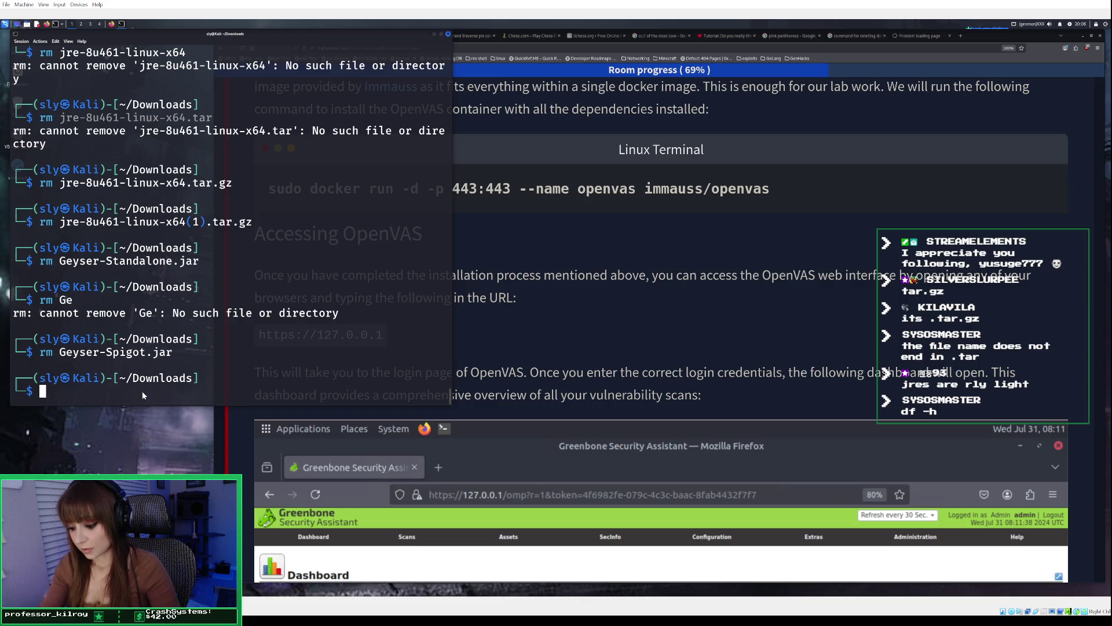
# Run df -h and highlight the /dev/sda1 line showing 31G of 32G used (100%)
pyautogui.write('df -')
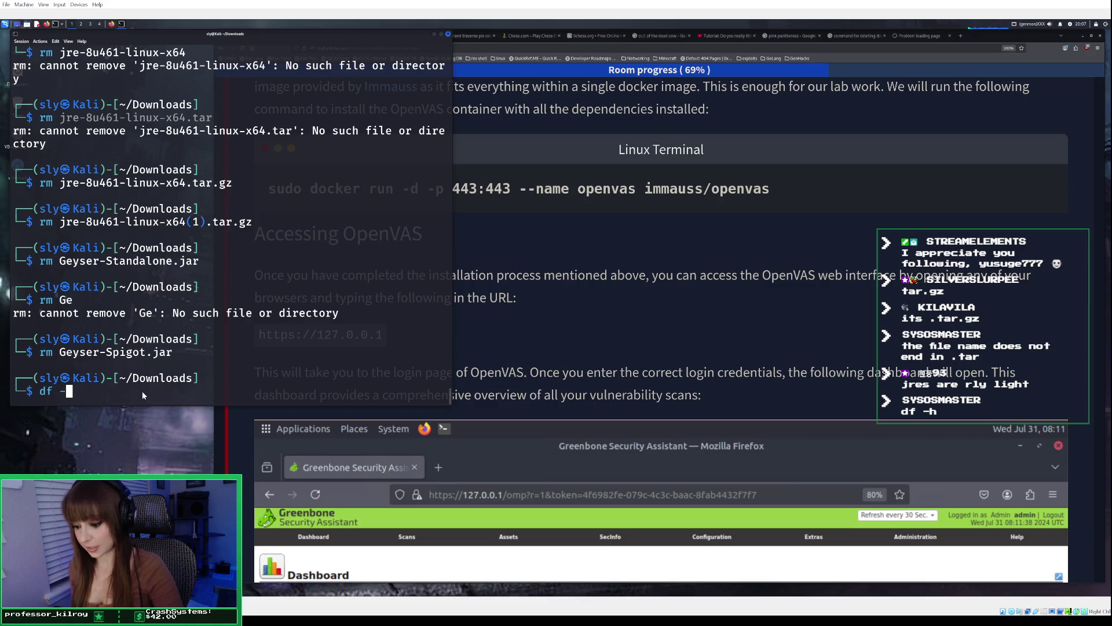
pyautogui.write('h')
pyautogui.press('Return')
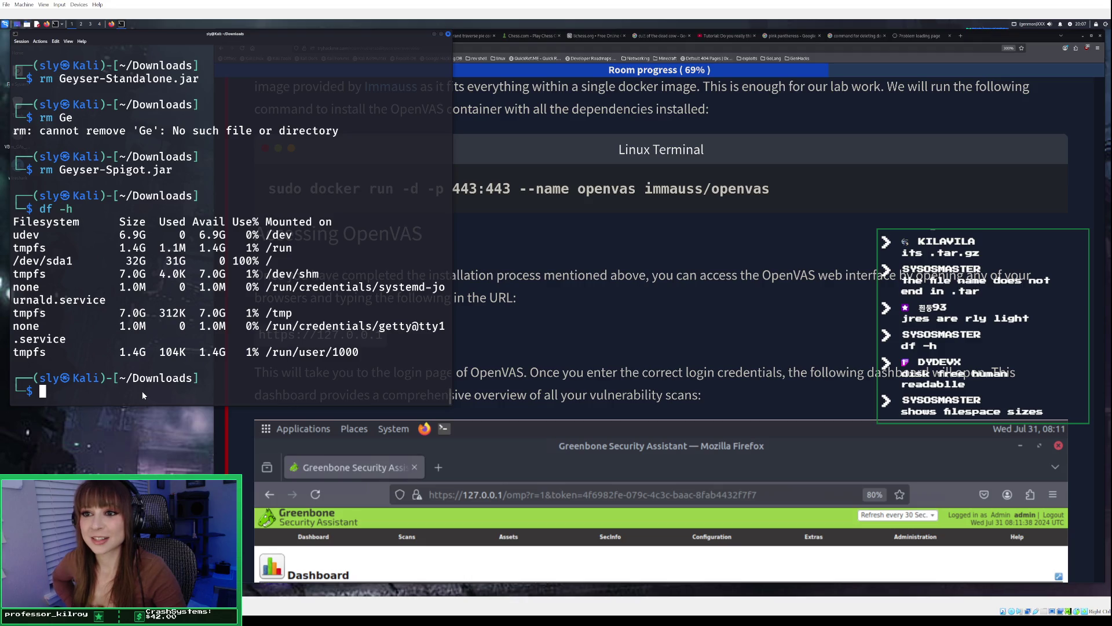
pyautogui.moveTo(19, 262); pyautogui.dragTo(108, 266)
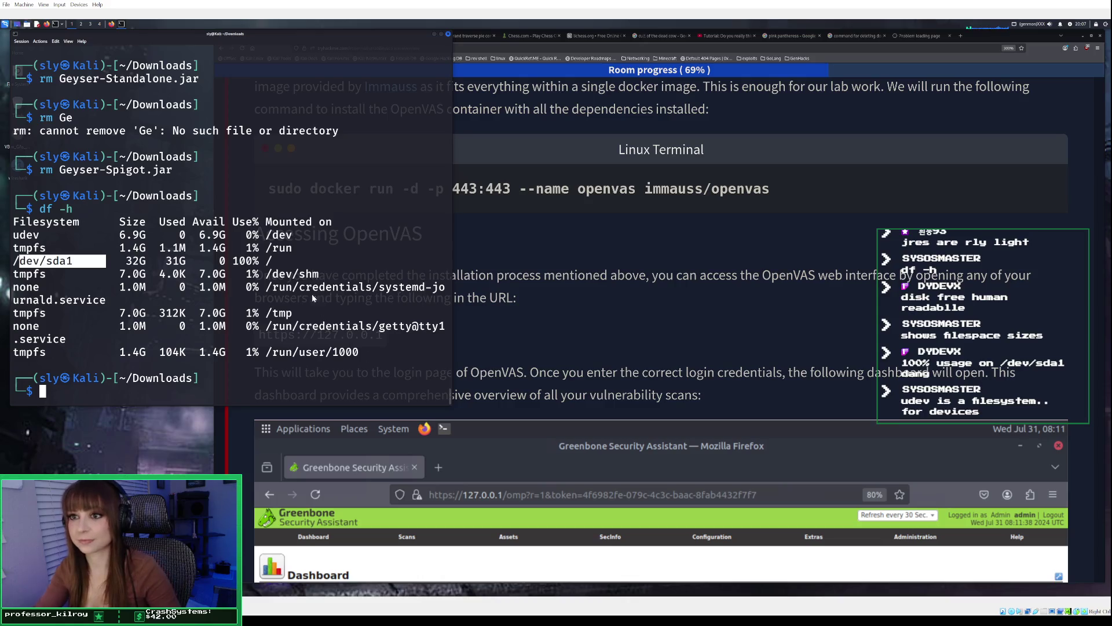
# Glance at the browser, discard an extra terminal, clear the highlight and close the terminal
pyautogui.click(436, 36)
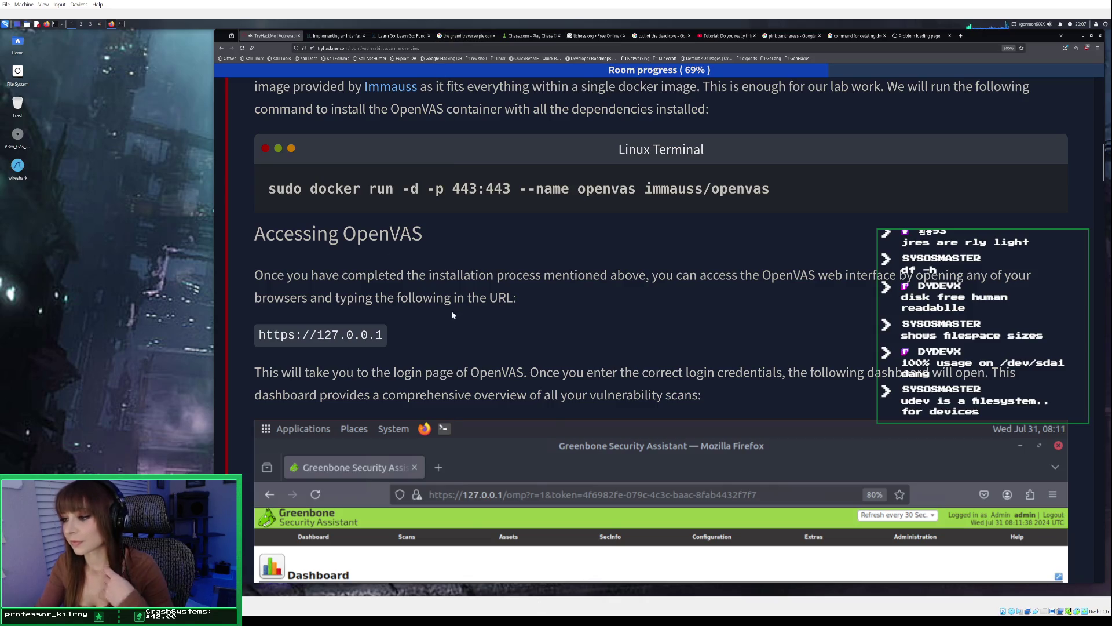
pyautogui.click(56, 24)
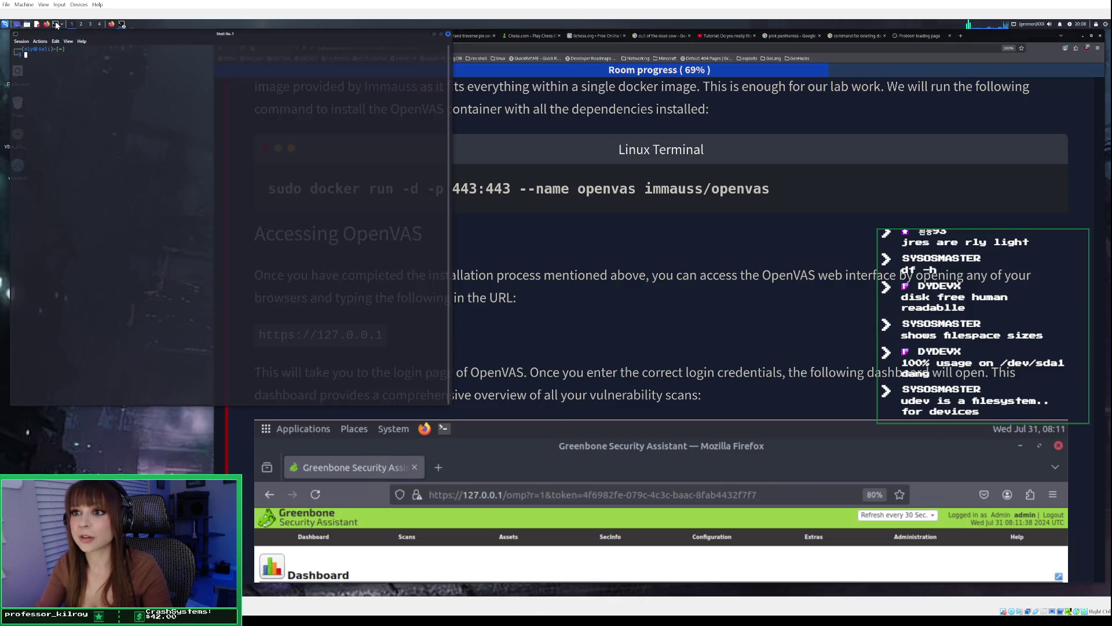
pyautogui.click(448, 33)
pyautogui.click(121, 24)
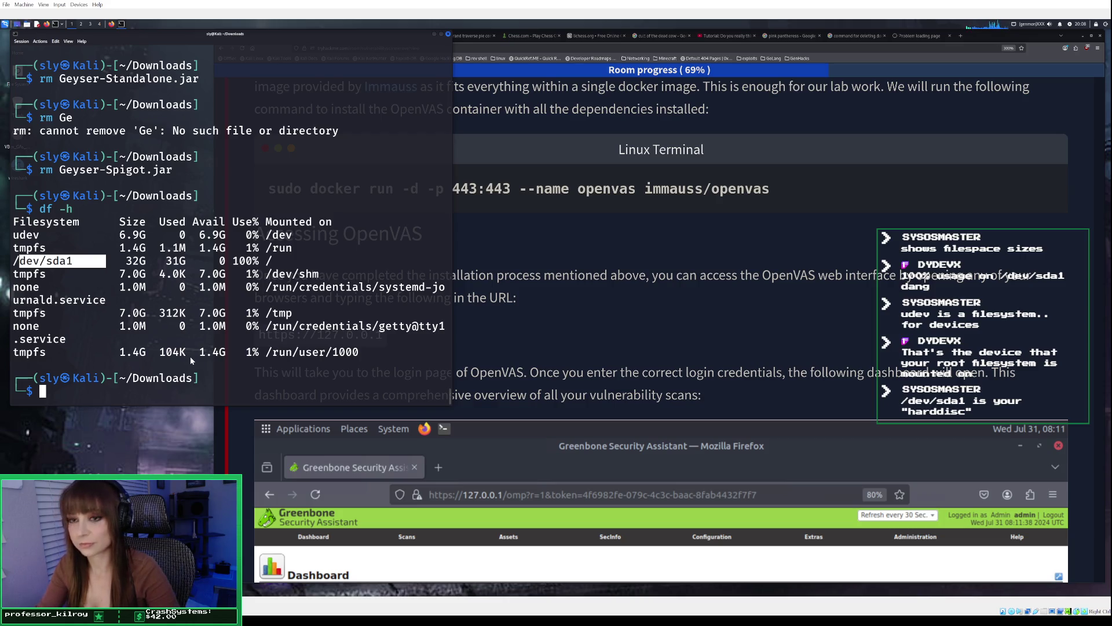
pyautogui.click(105, 391)
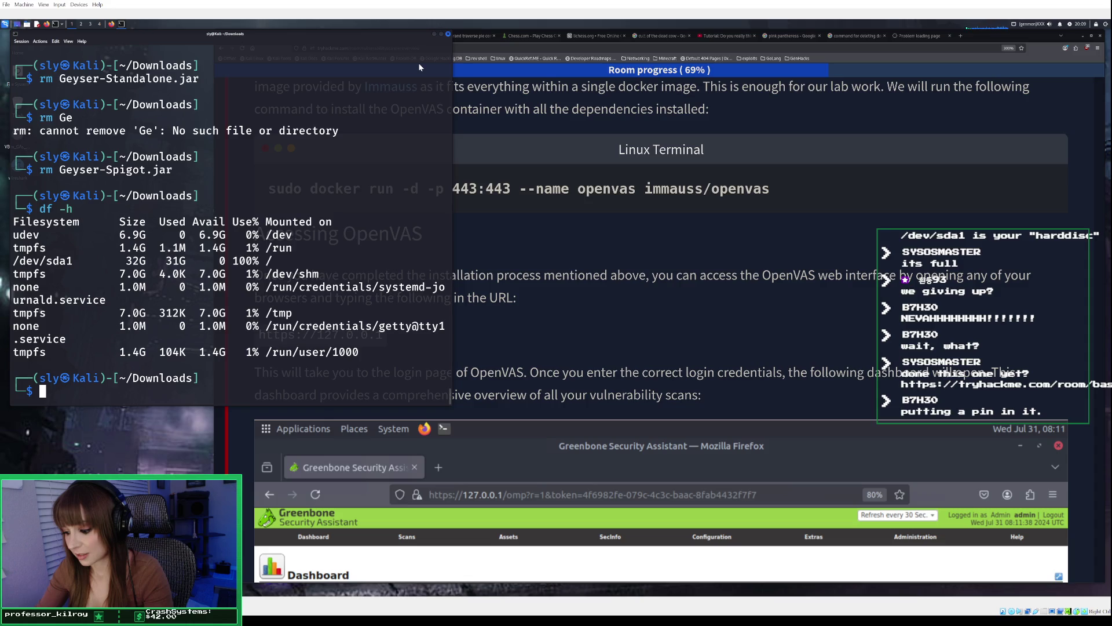
pyautogui.click(446, 35)
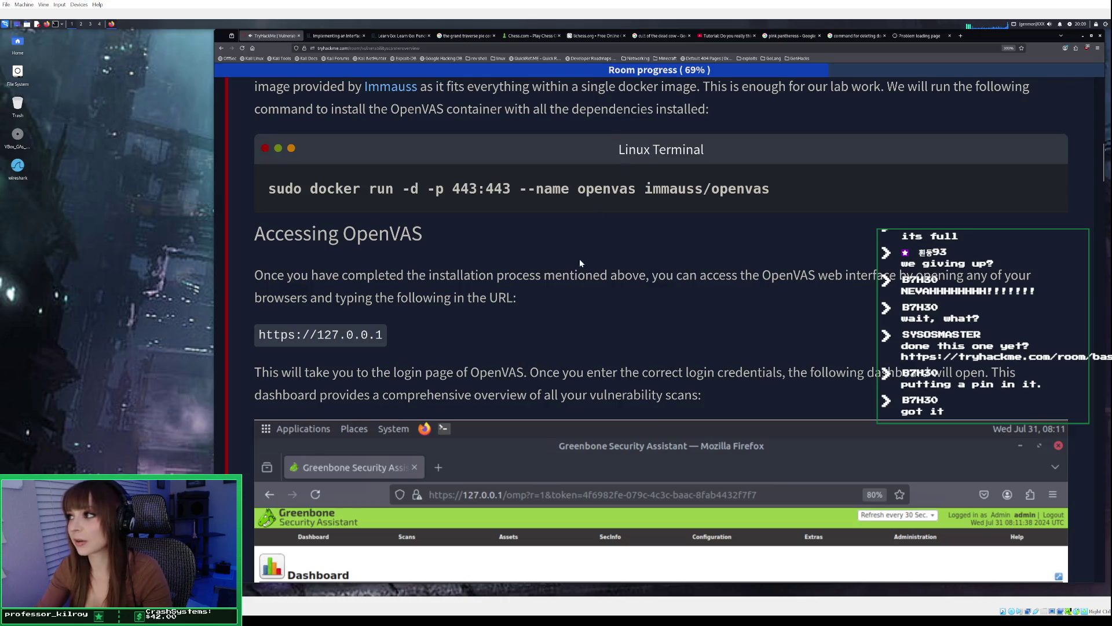
# Scroll the Vulnerability Scanner Overview room page, then go to the TryHackMe dashboard
pyautogui.scroll(20, 581, 258)
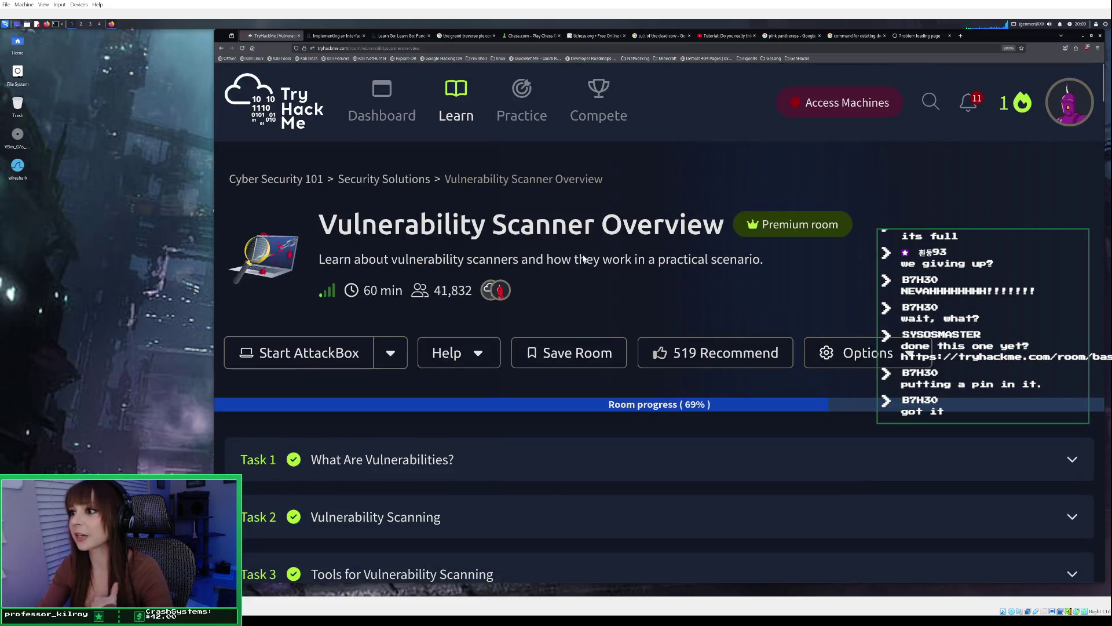
pyautogui.scroll(-4, 571, 253)
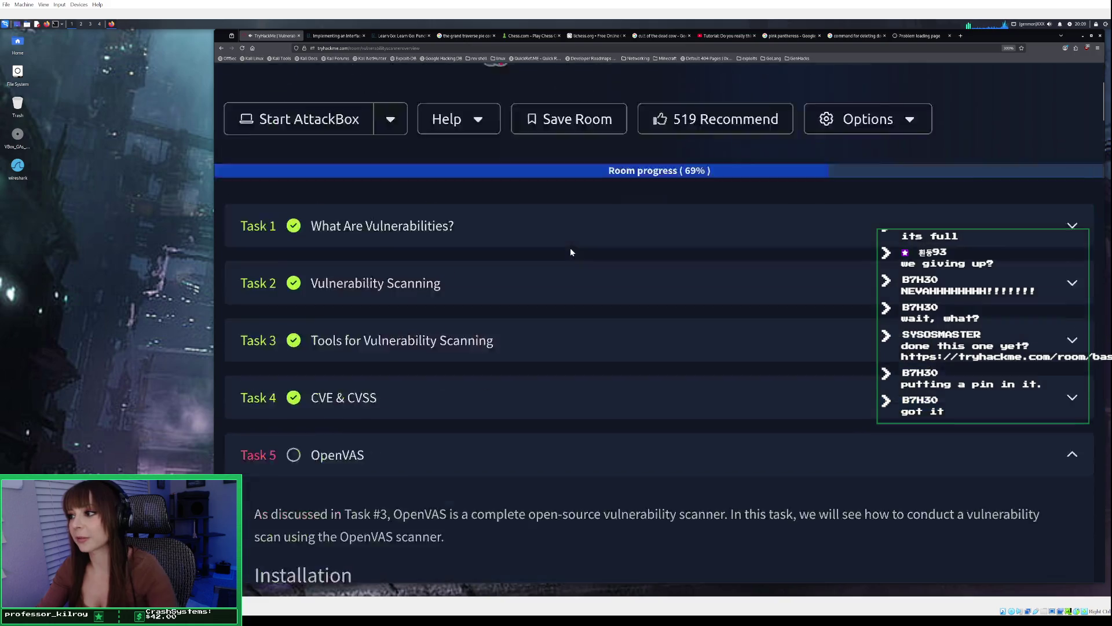
pyautogui.scroll(-5, 570, 248)
pyautogui.scroll(9, 570, 248)
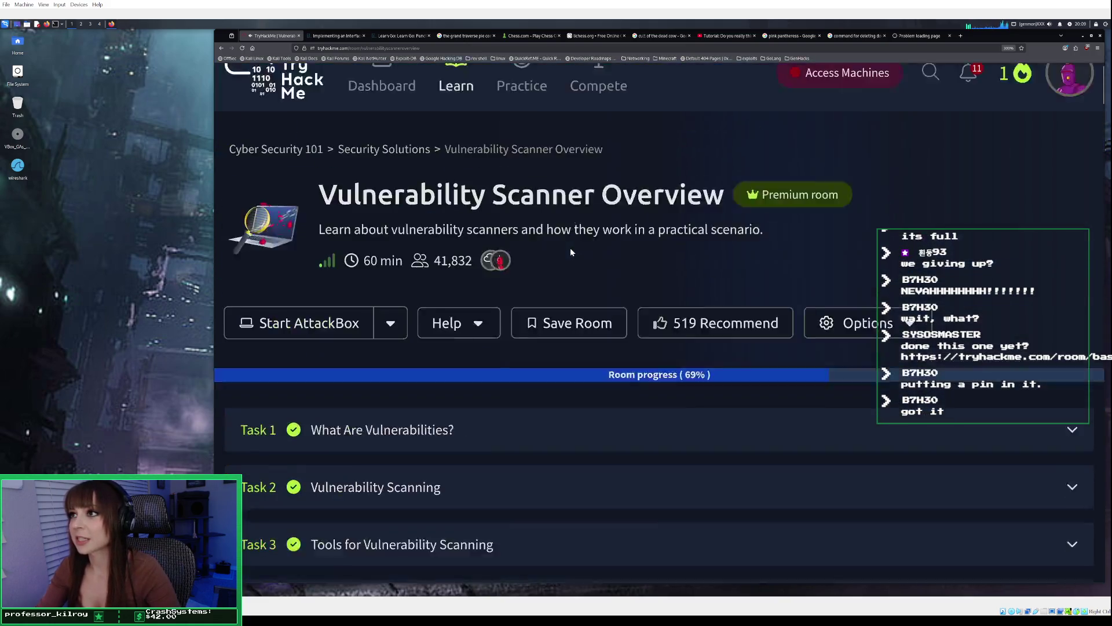
pyautogui.scroll(1, 570, 248)
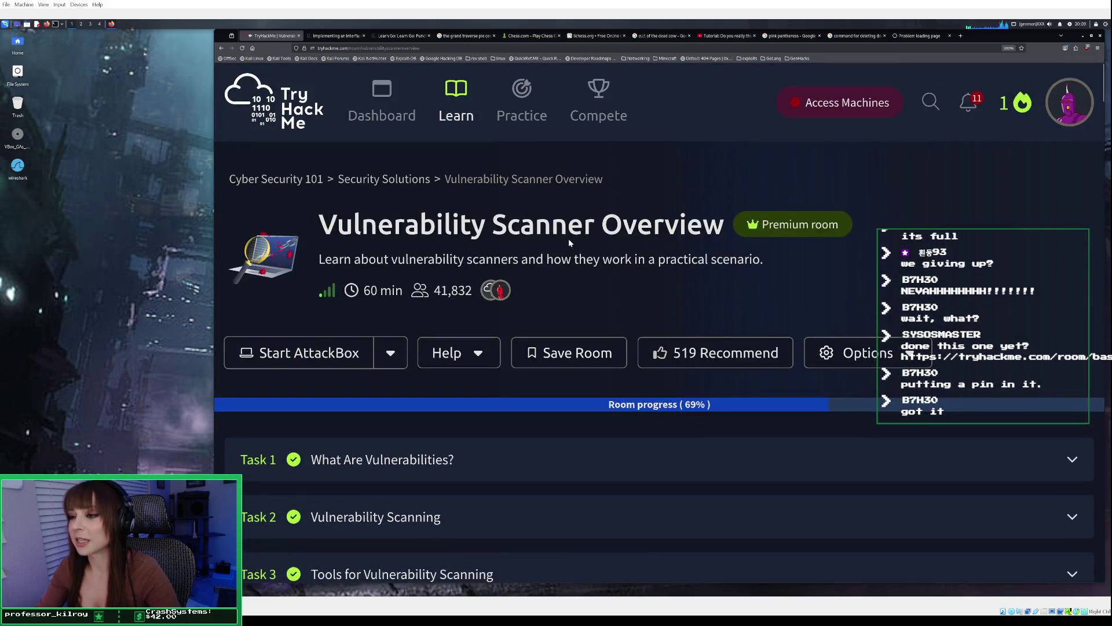
pyautogui.click(381, 115)
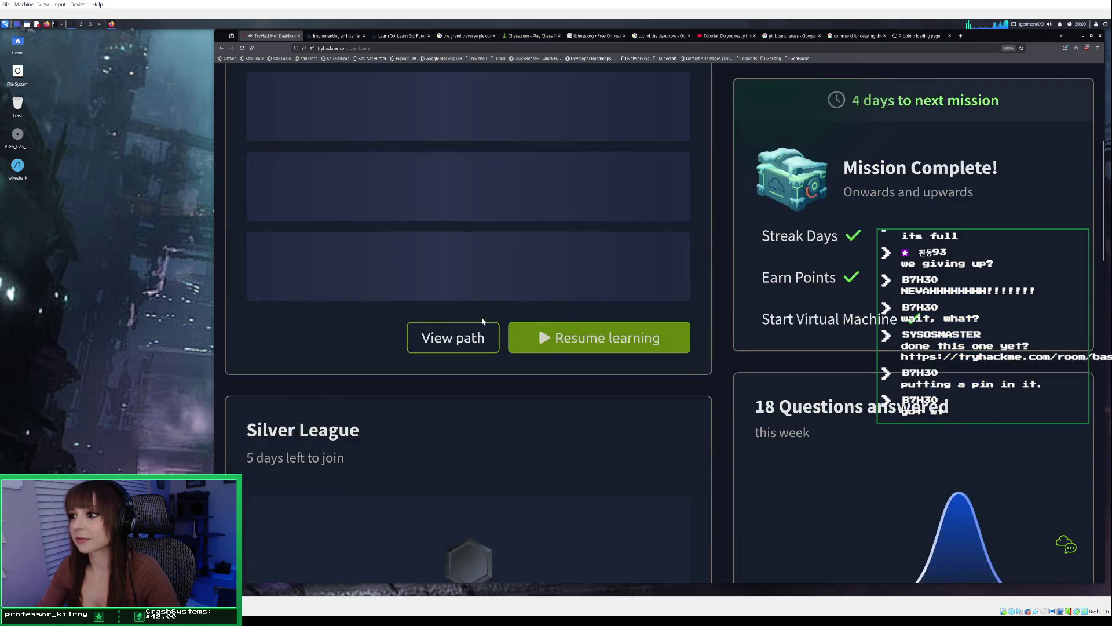
# Peek at the John the Ripper: The Basics room, return to the dashboard, and open The Cold Start's Learn more
pyautogui.click(467, 336)
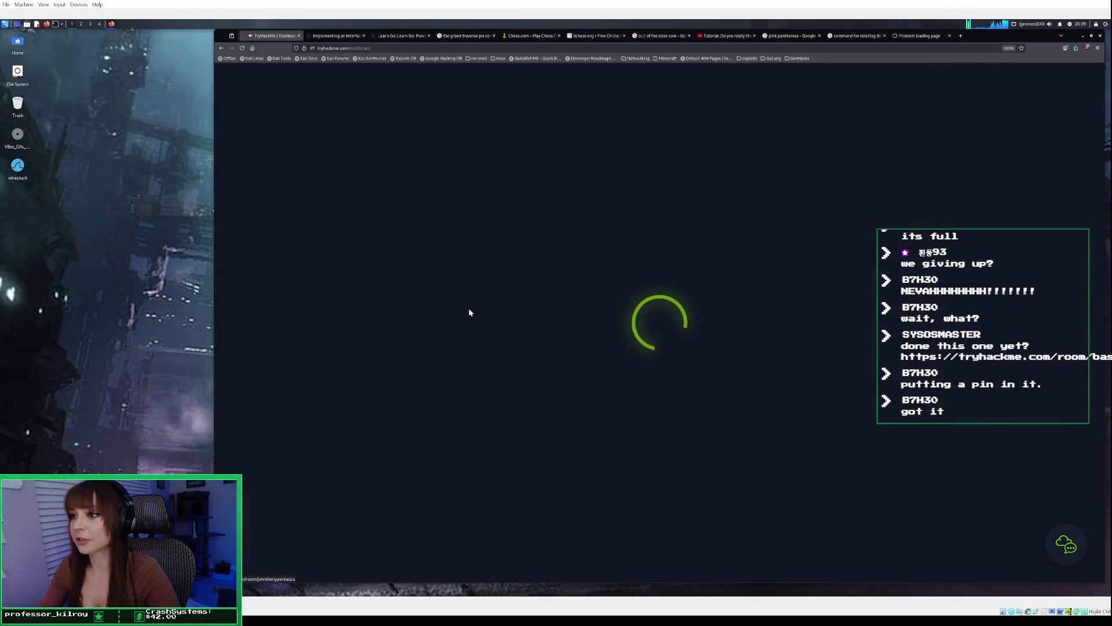
pyautogui.click(221, 48)
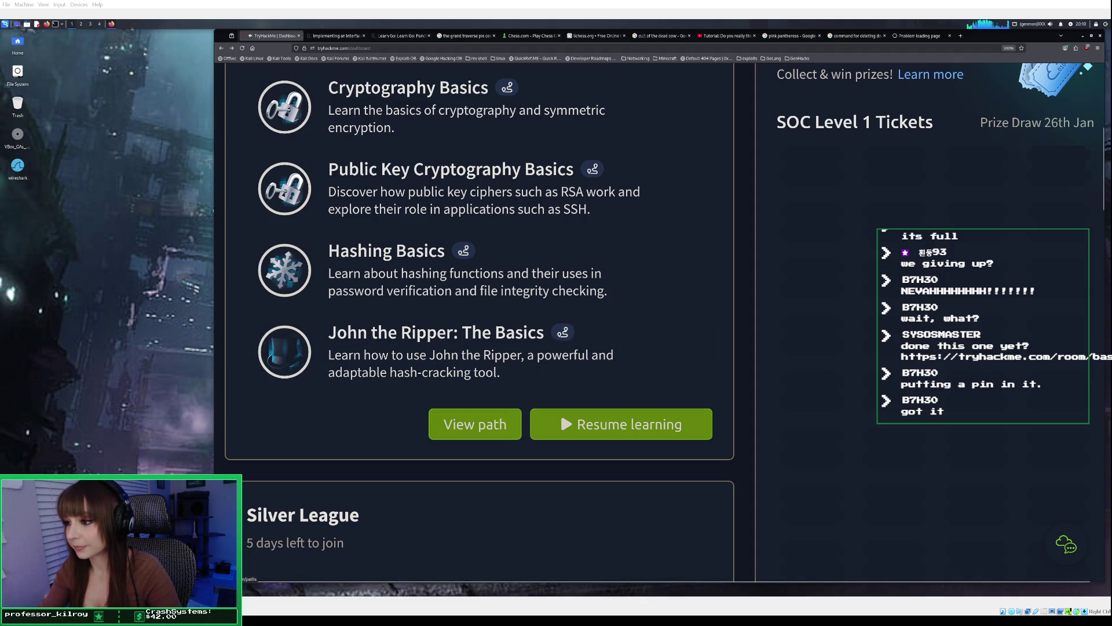
pyautogui.scroll(2, 561, 348)
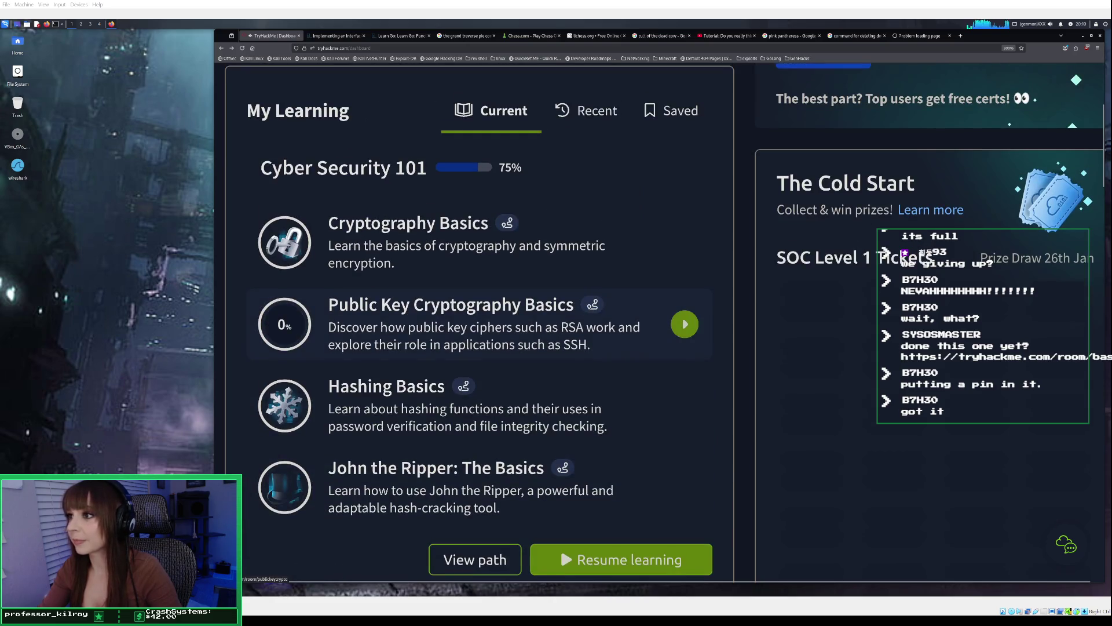
pyautogui.scroll(2, 561, 348)
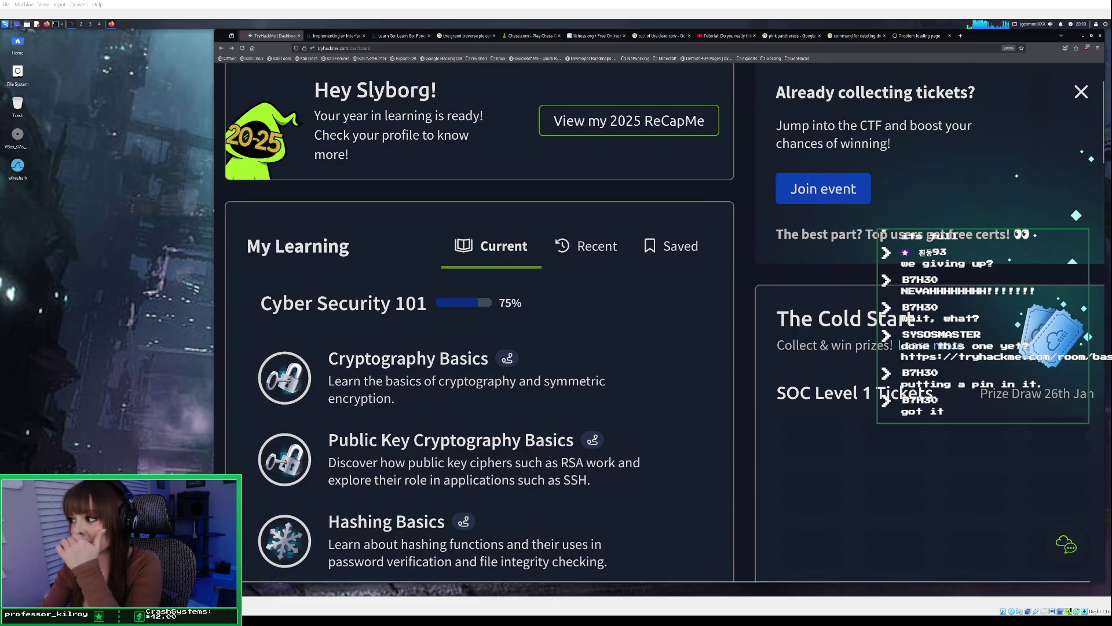
pyautogui.scroll(-2, 684, 394)
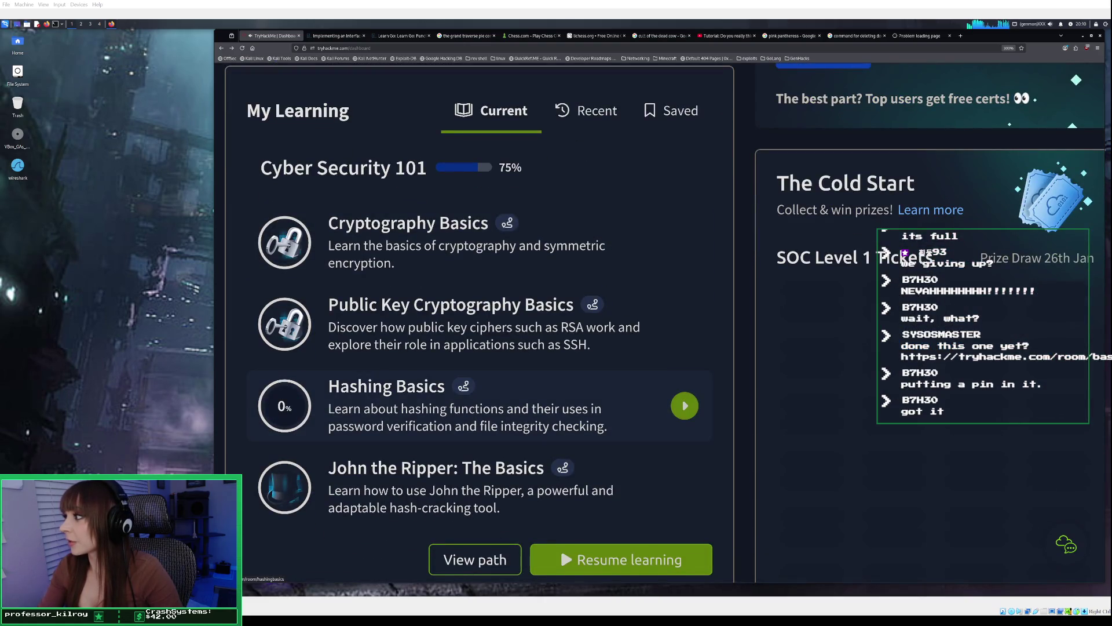
pyautogui.scroll(-1, 561, 479)
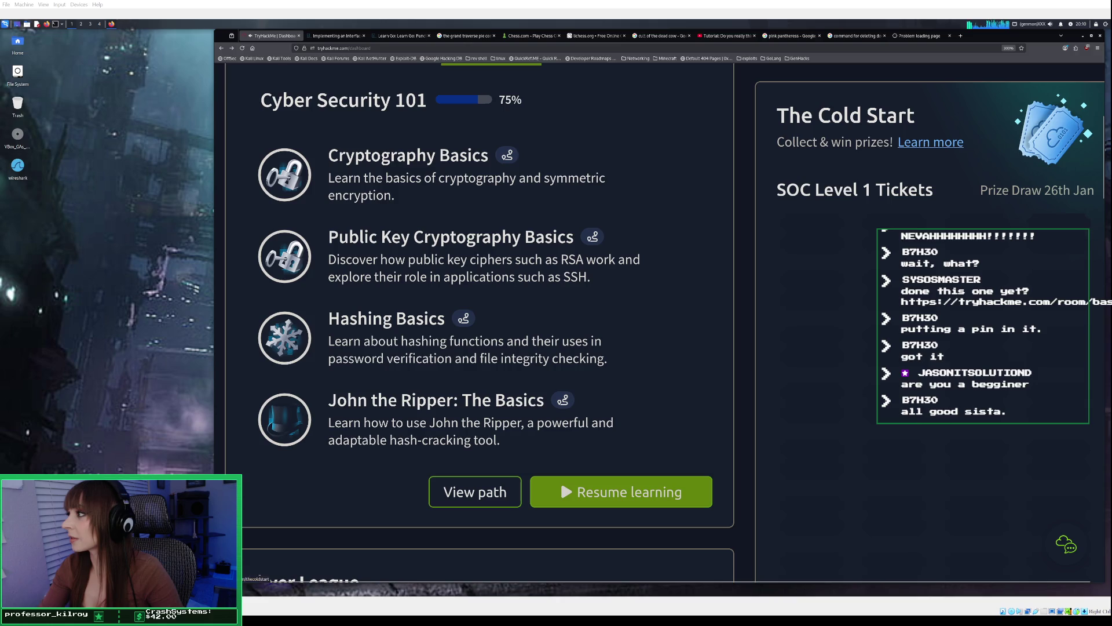
pyautogui.click(931, 144)
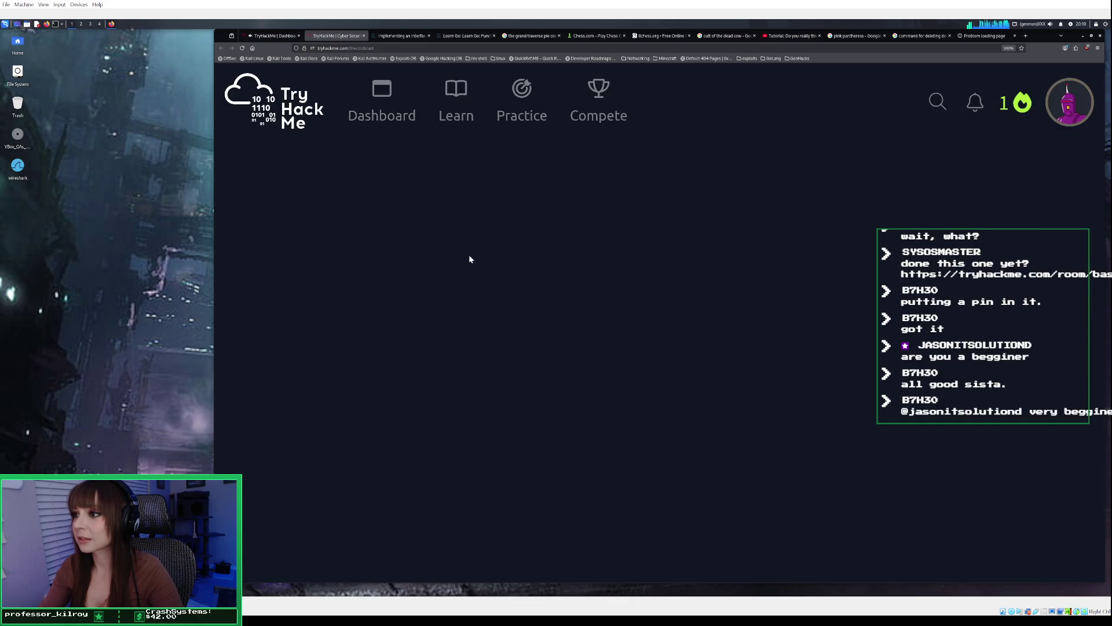
# Scroll down The Cold Start page past the prize draw countdown and SAL1 rewards
pyautogui.scroll(-2, 468, 260)
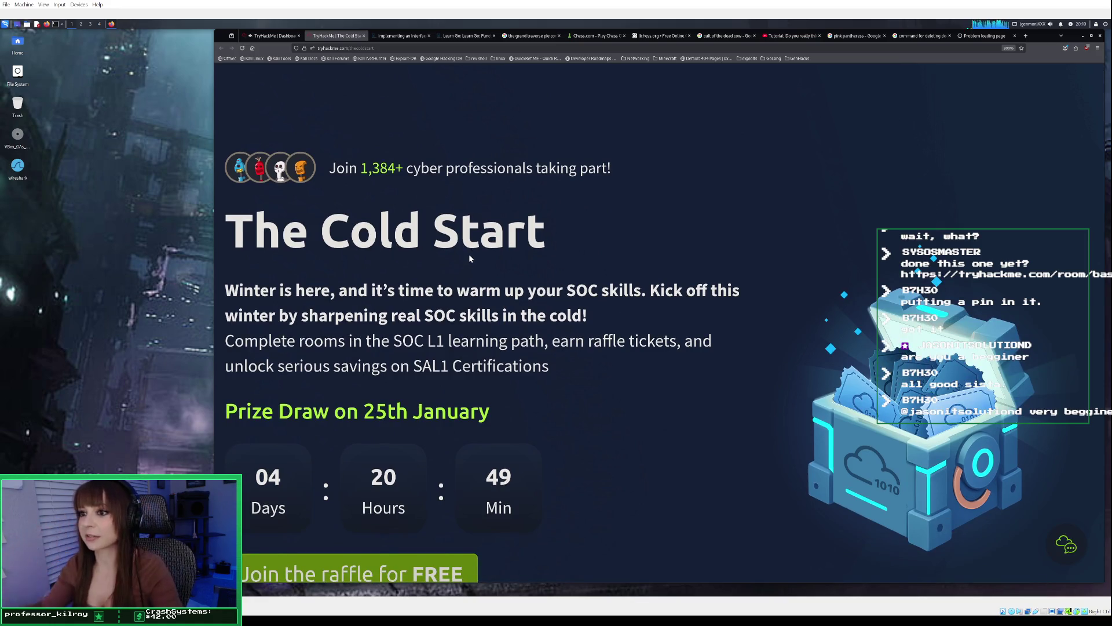
pyautogui.scroll(-2, 451, 313)
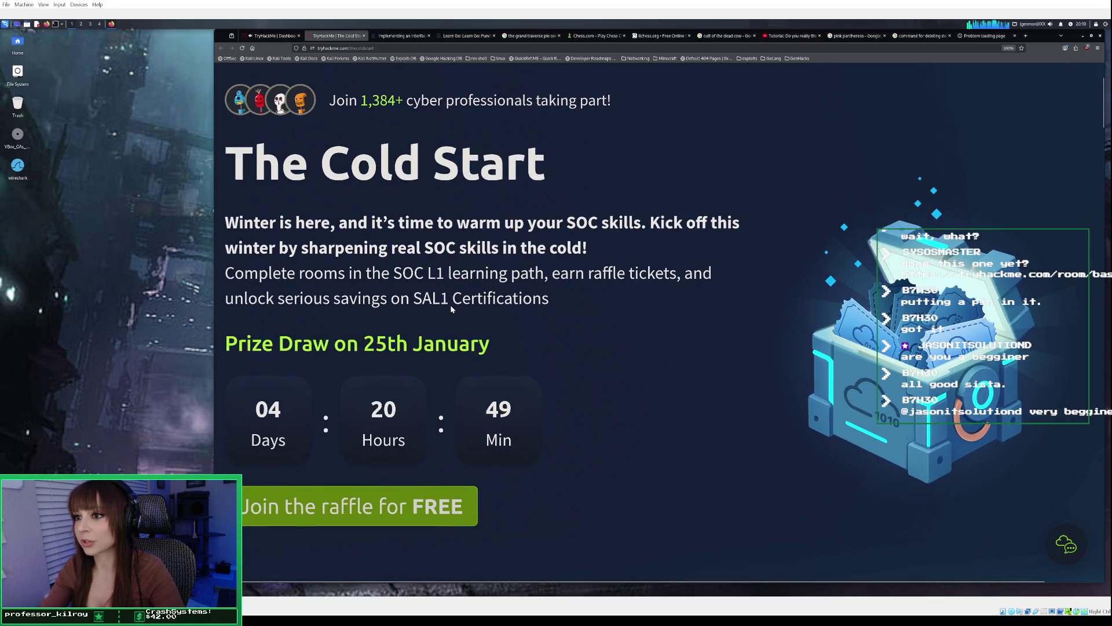
pyautogui.scroll(-2, 451, 308)
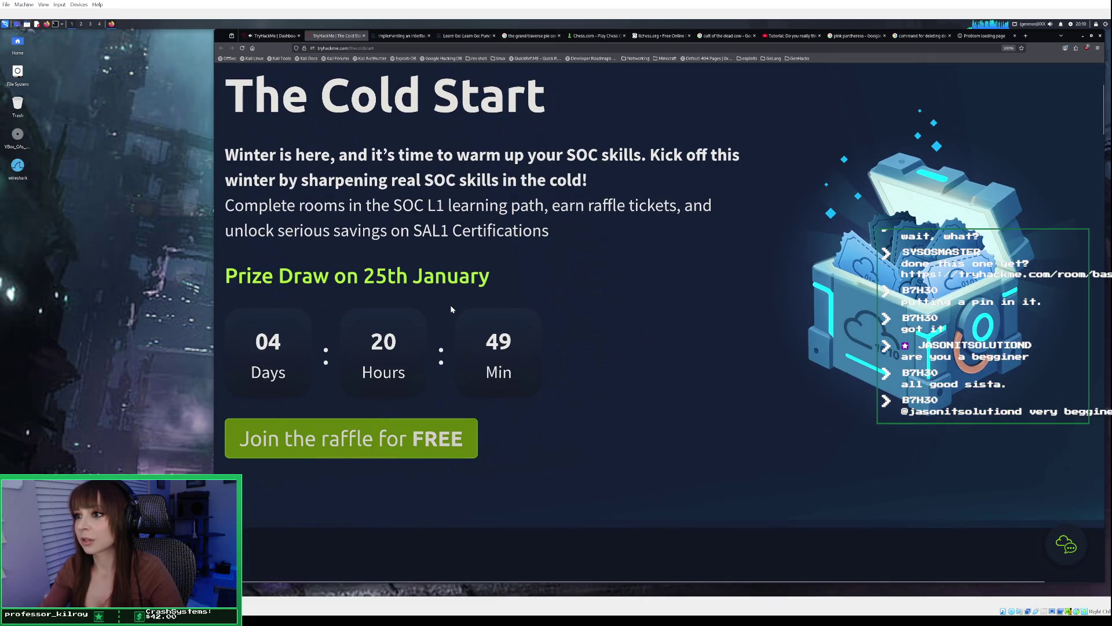
pyautogui.scroll(-2, 451, 309)
pyautogui.scroll(-10, 450, 305)
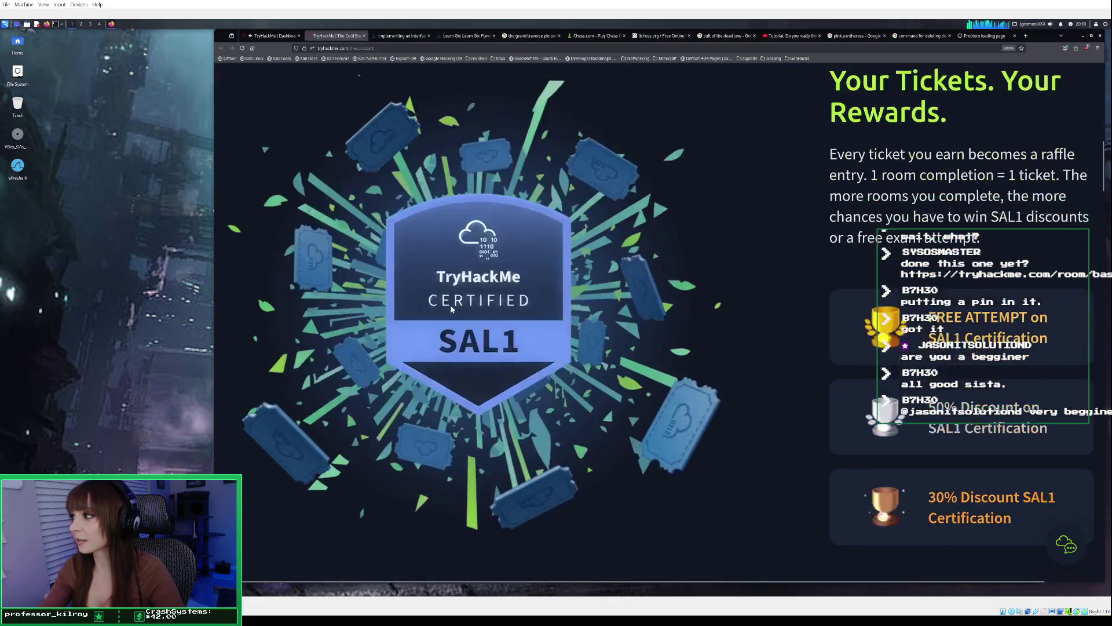
pyautogui.scroll(-5, 451, 308)
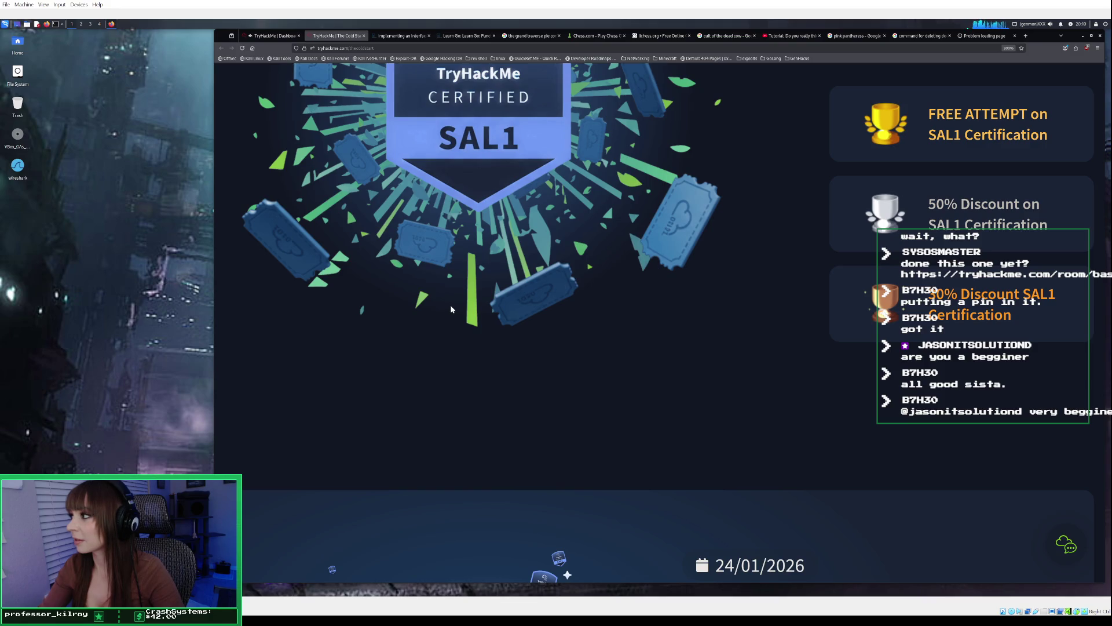
pyautogui.scroll(-10, 450, 304)
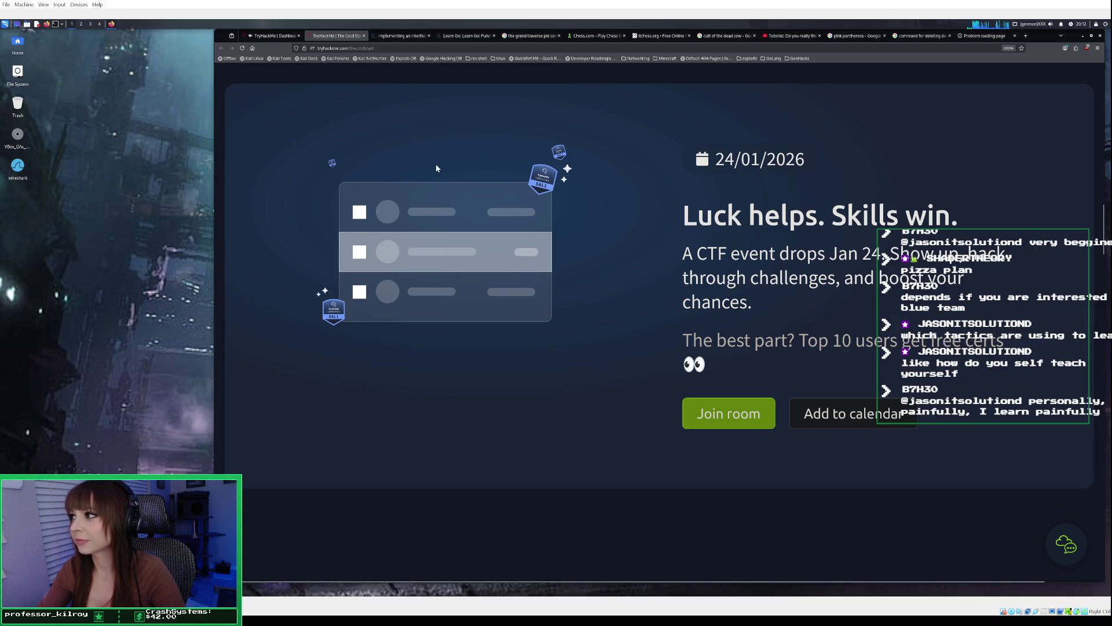
# Nudge the scroll until the 24/01/2026 'Luck helps. Skills win.' CTF section and Join room sit fully in view
pyautogui.scroll(-2, 436, 167)
pyautogui.scroll(3, 436, 167)
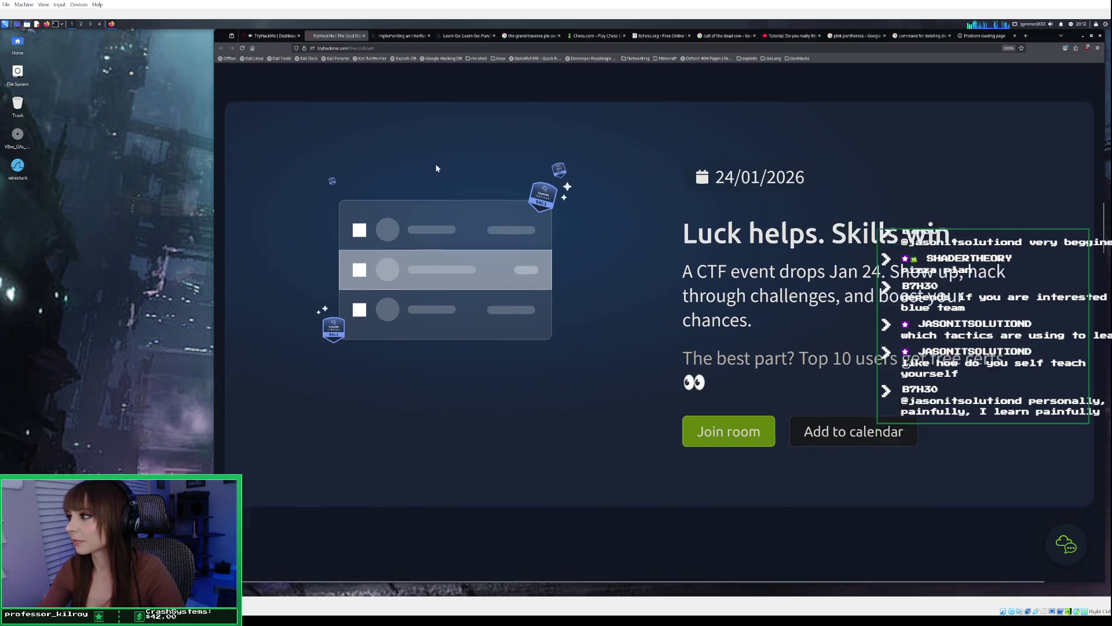
pyautogui.scroll(1, 436, 167)
pyautogui.scroll(-1, 436, 168)
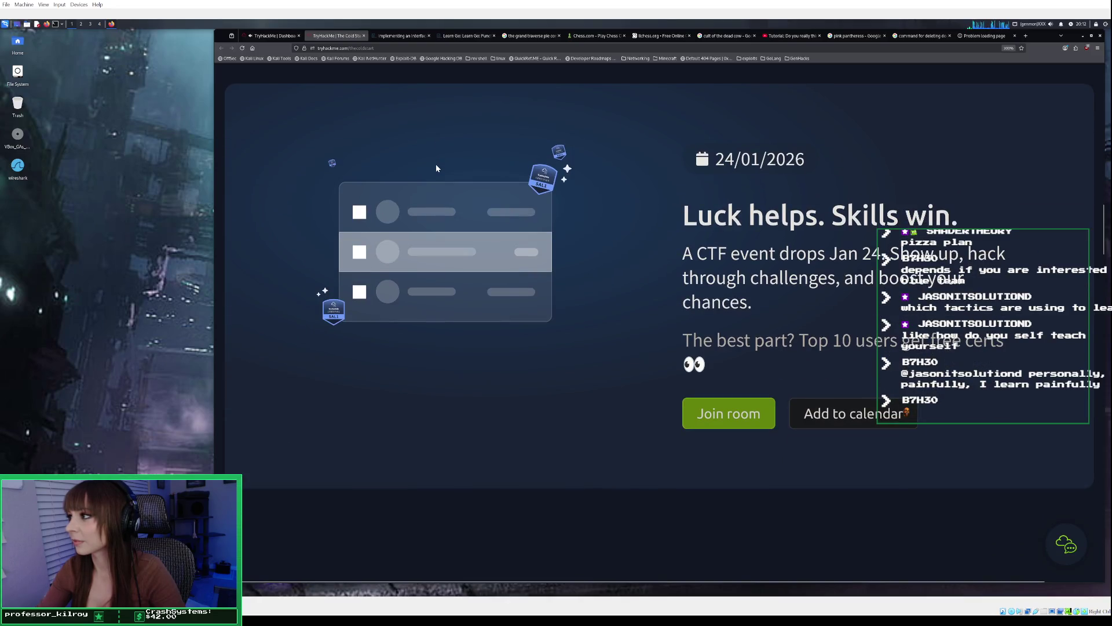
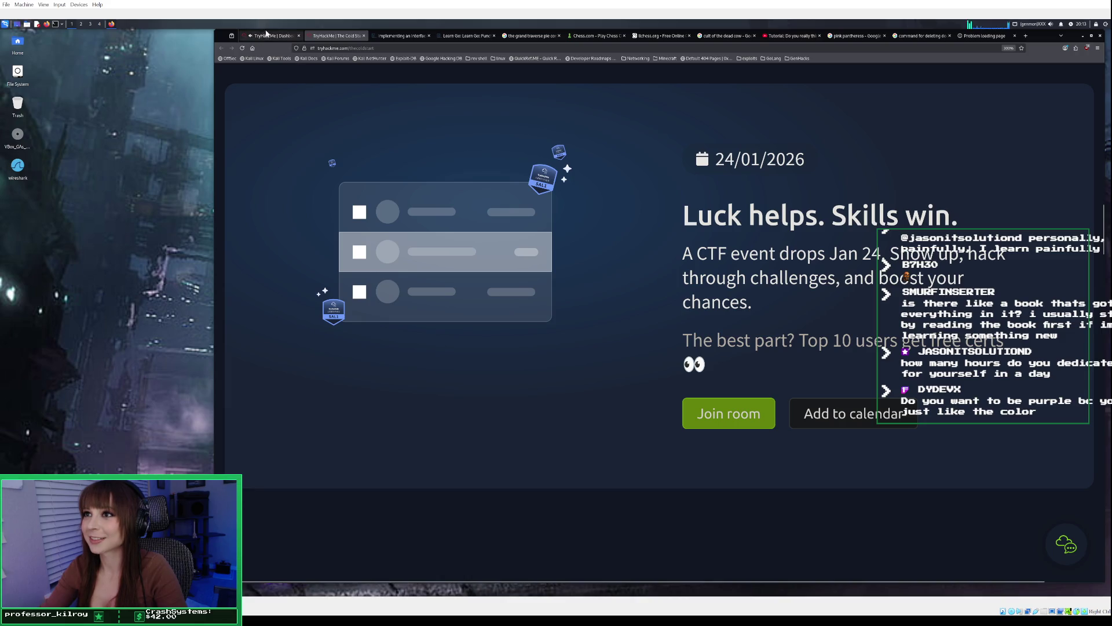
# Close The Cold Start event tab and open the Cyber Security 101 learning path from the dashboard
pyautogui.scroll(5, 521, 197)
pyautogui.scroll(10, 583, 232)
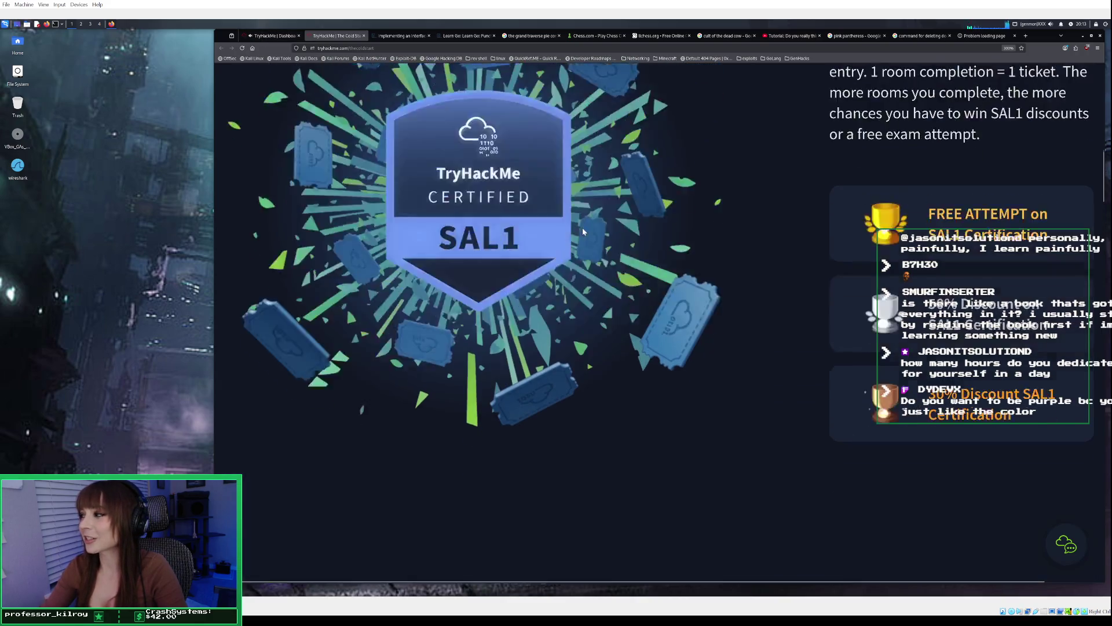
pyautogui.scroll(5, 582, 231)
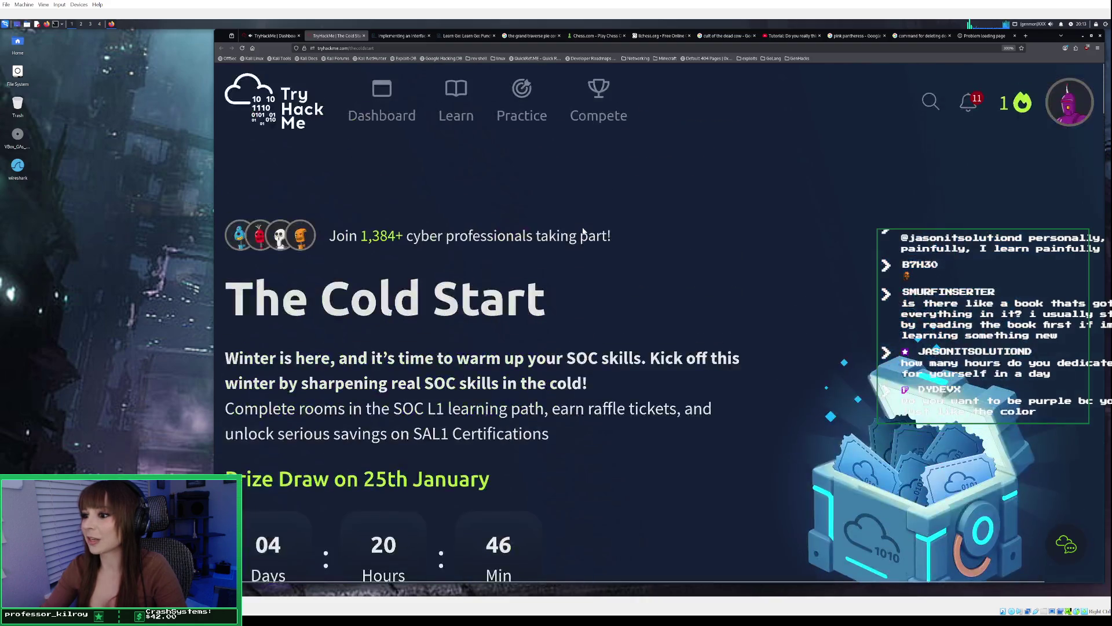
pyautogui.scroll(-4, 583, 231)
pyautogui.scroll(1, 582, 230)
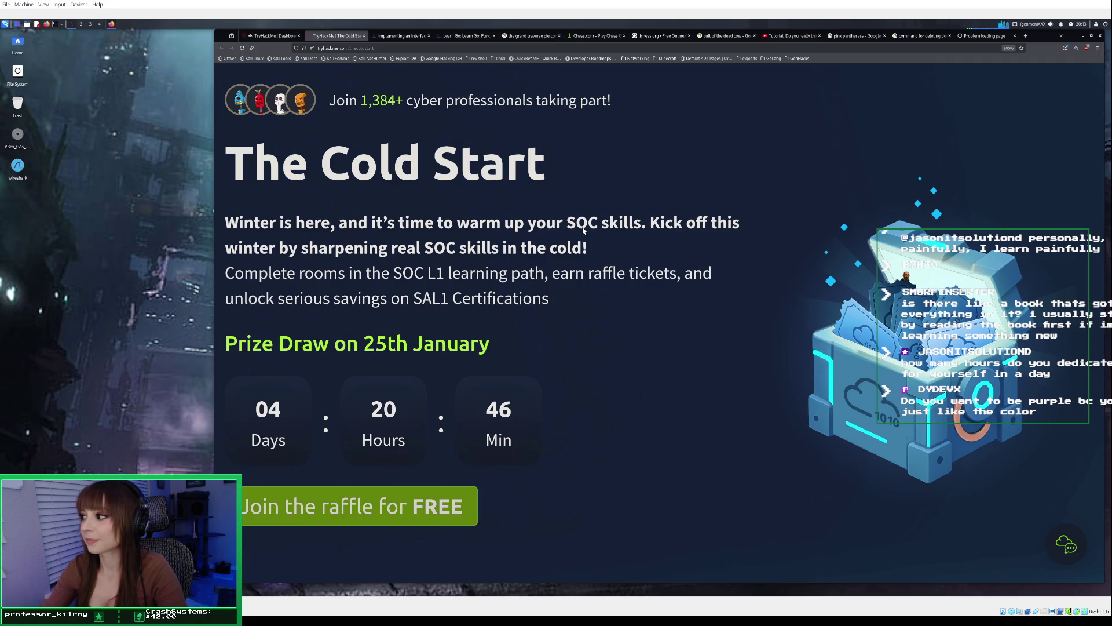
pyautogui.scroll(1, 583, 230)
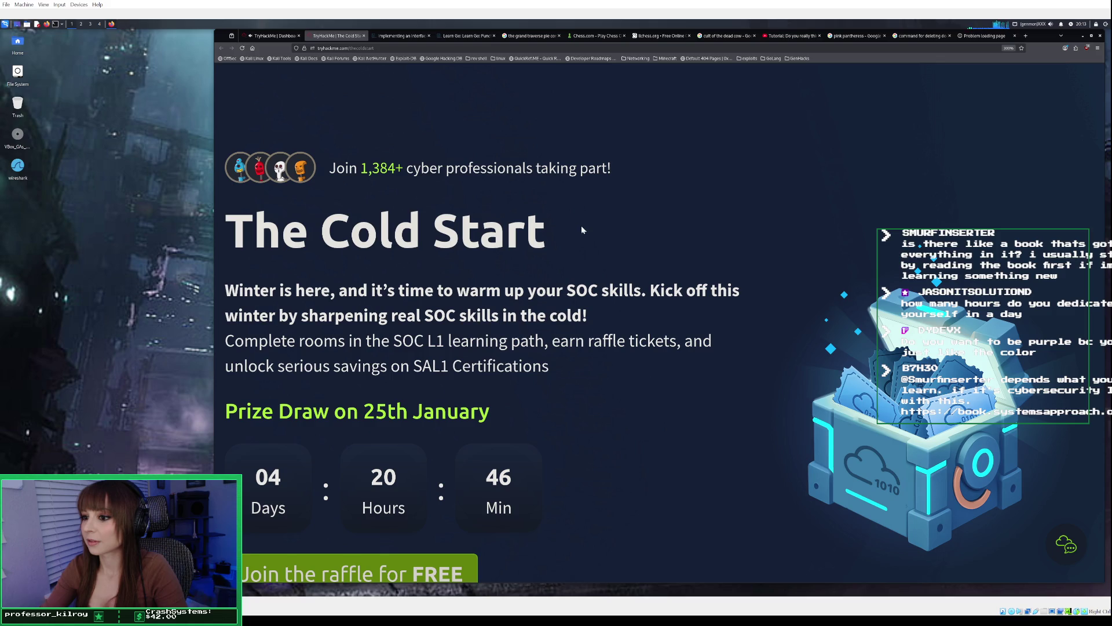
pyautogui.scroll(1, 446, 186)
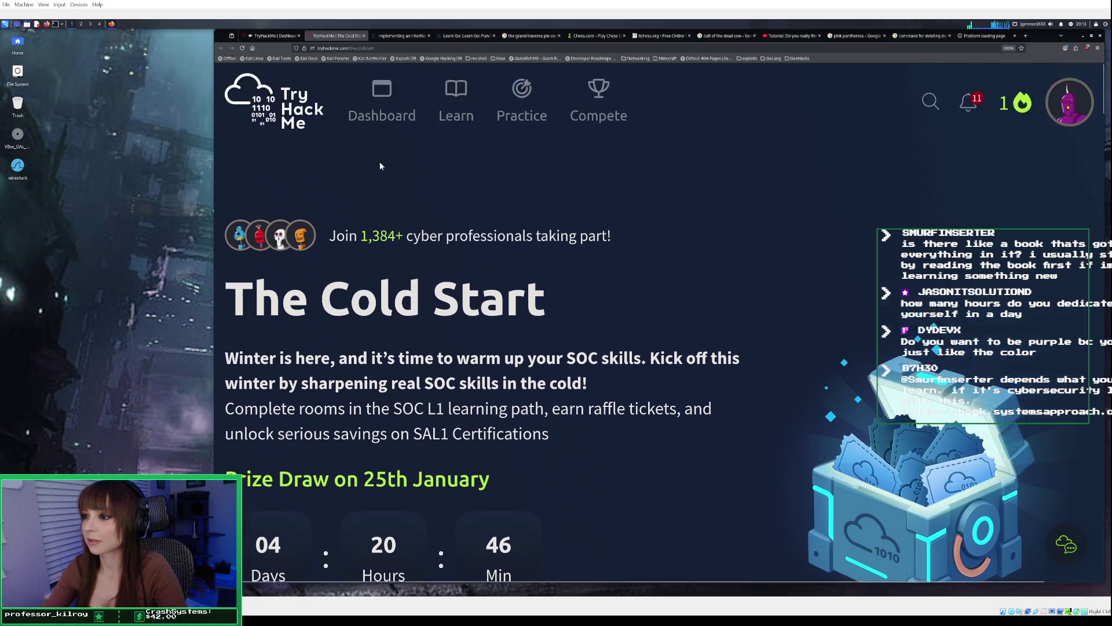
pyautogui.click(273, 36)
pyautogui.middleClick(352, 36)
pyautogui.scroll(-3, 449, 318)
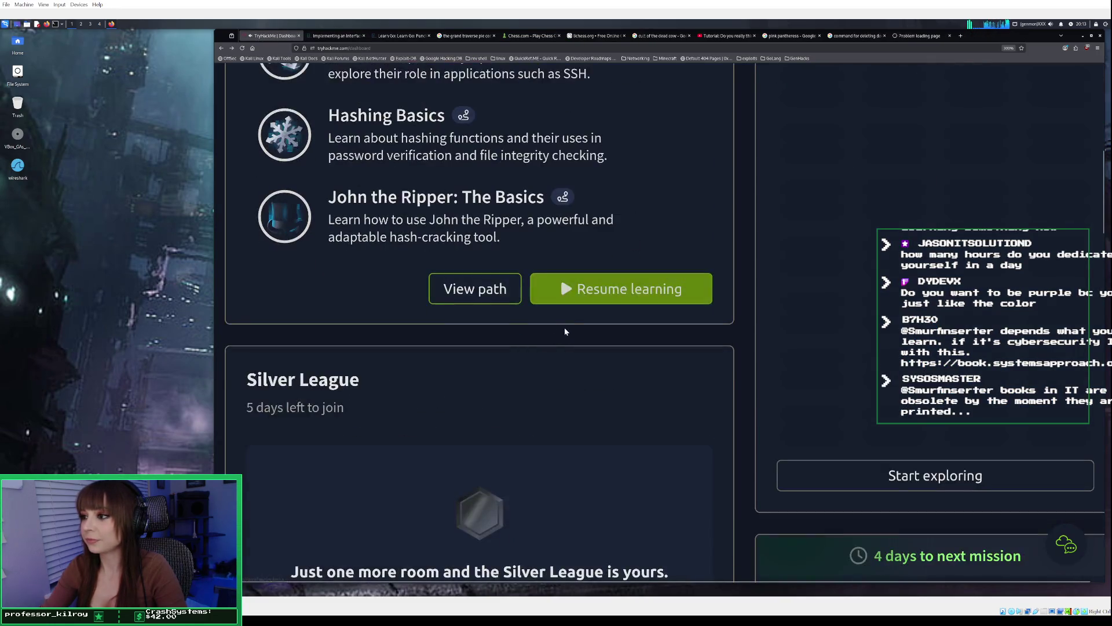
pyautogui.click(475, 283)
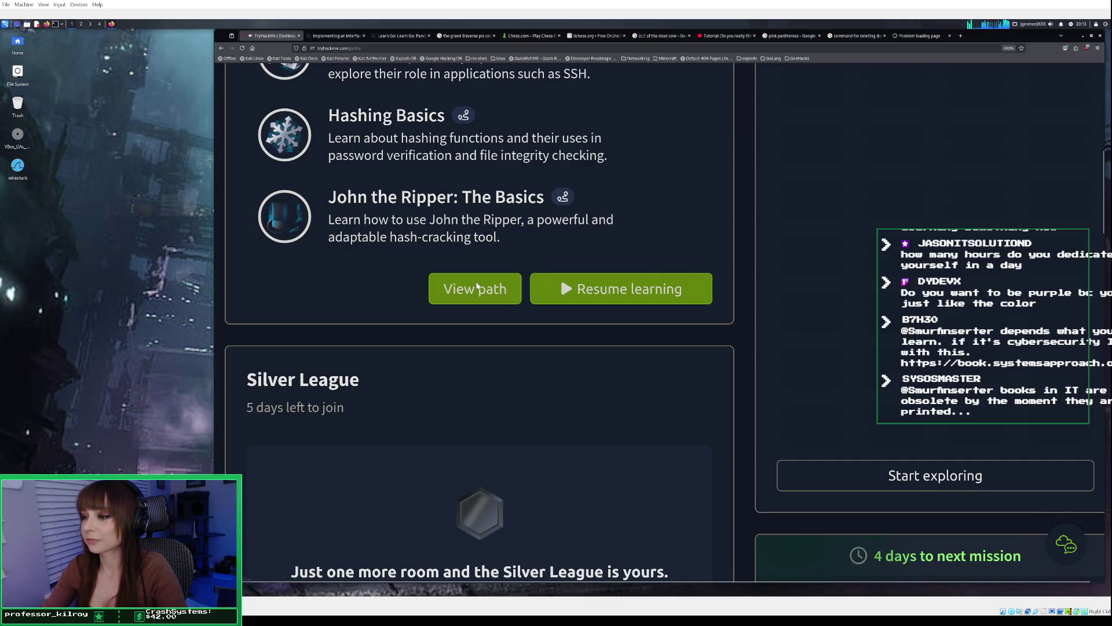
# Expand the Defensive Security Tooling and Security Solutions modules in the learning path
pyautogui.scroll(-10, 513, 365)
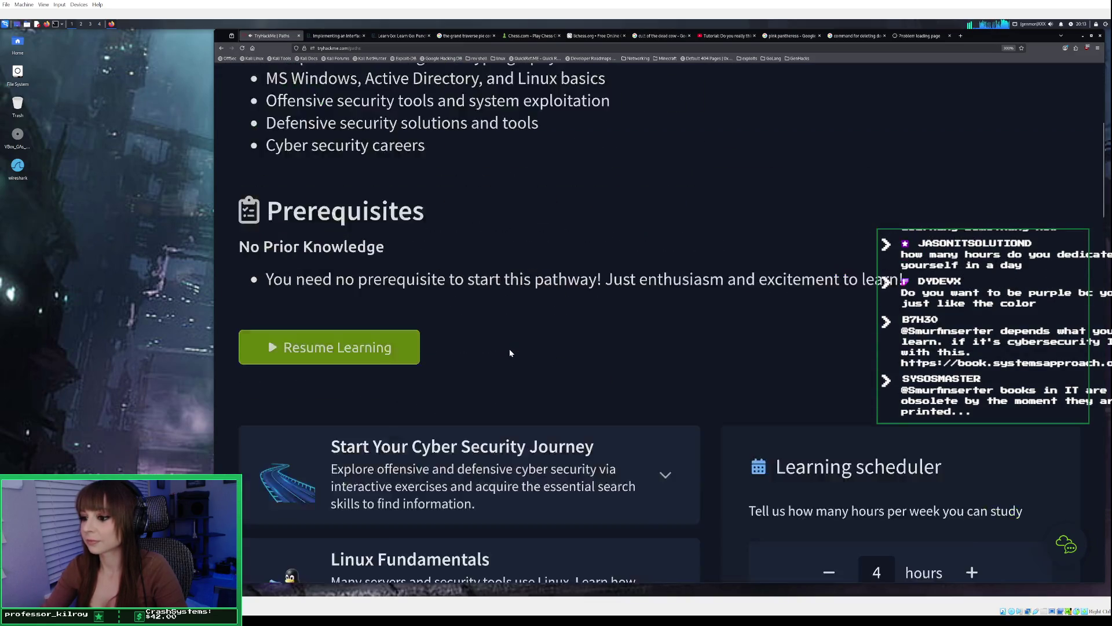
pyautogui.scroll(-15, 510, 353)
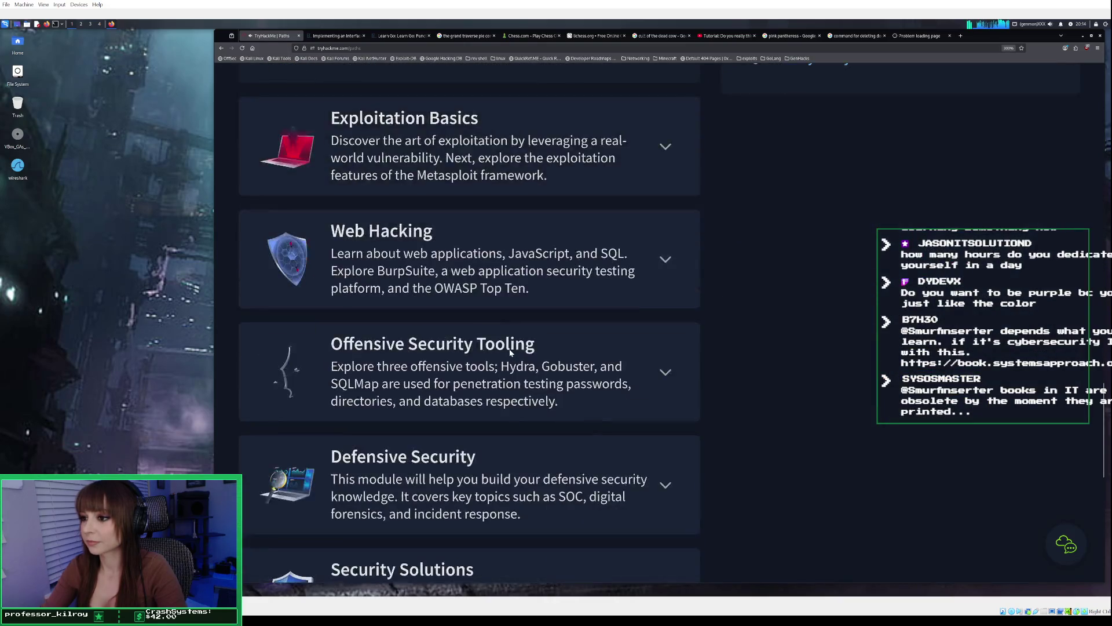
pyautogui.scroll(-3, 498, 336)
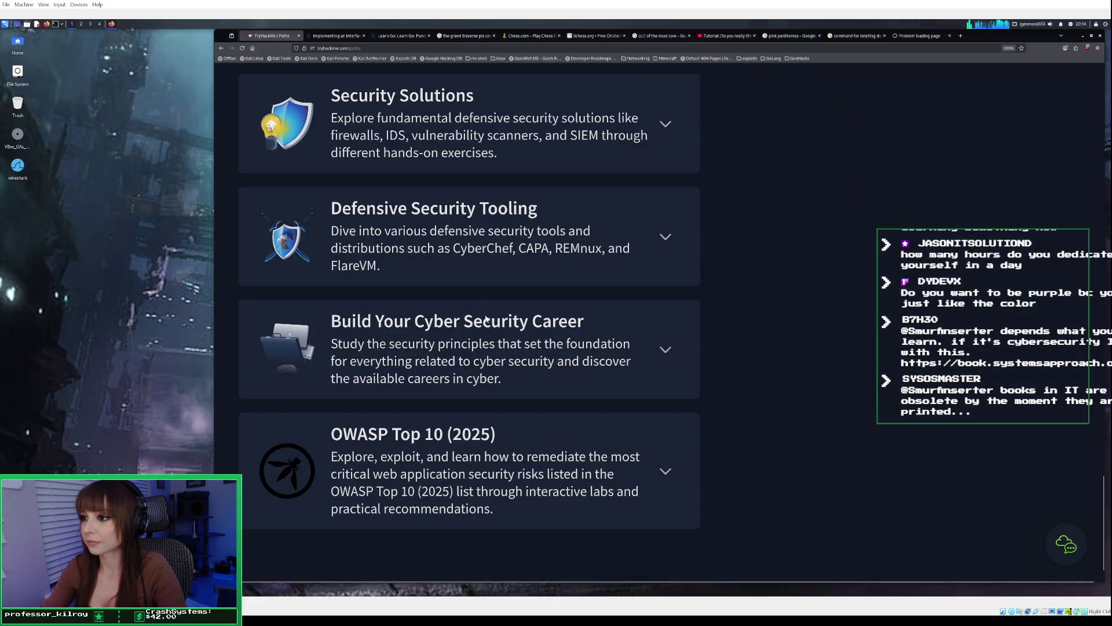
pyautogui.click(464, 260)
pyautogui.scroll(-4, 464, 259)
pyautogui.scroll(2, 464, 259)
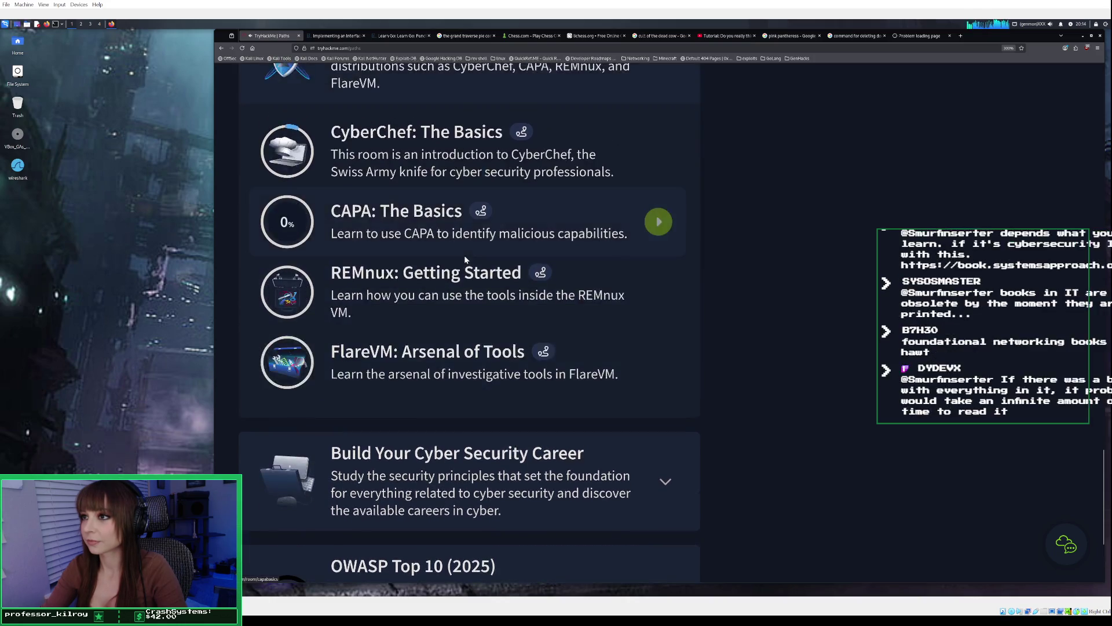
pyautogui.scroll(7, 464, 260)
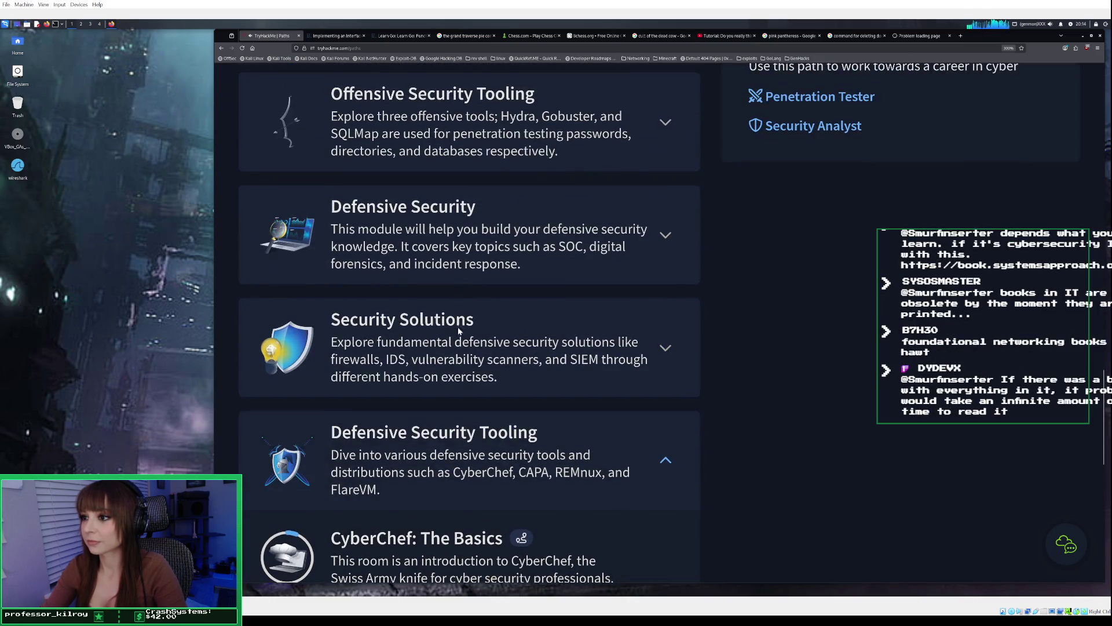
pyautogui.click(458, 327)
# Re-expand Defensive Security Tooling and open the CyberChef: The Basics room
pyautogui.scroll(-4, 501, 339)
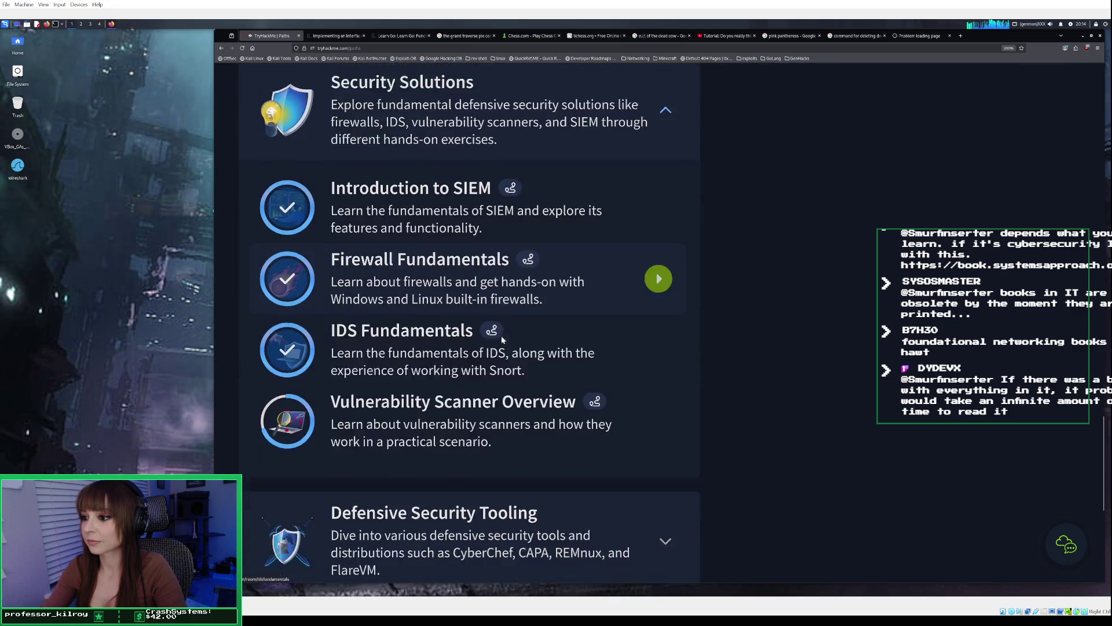
pyautogui.scroll(-3, 501, 335)
pyautogui.scroll(-2, 465, 284)
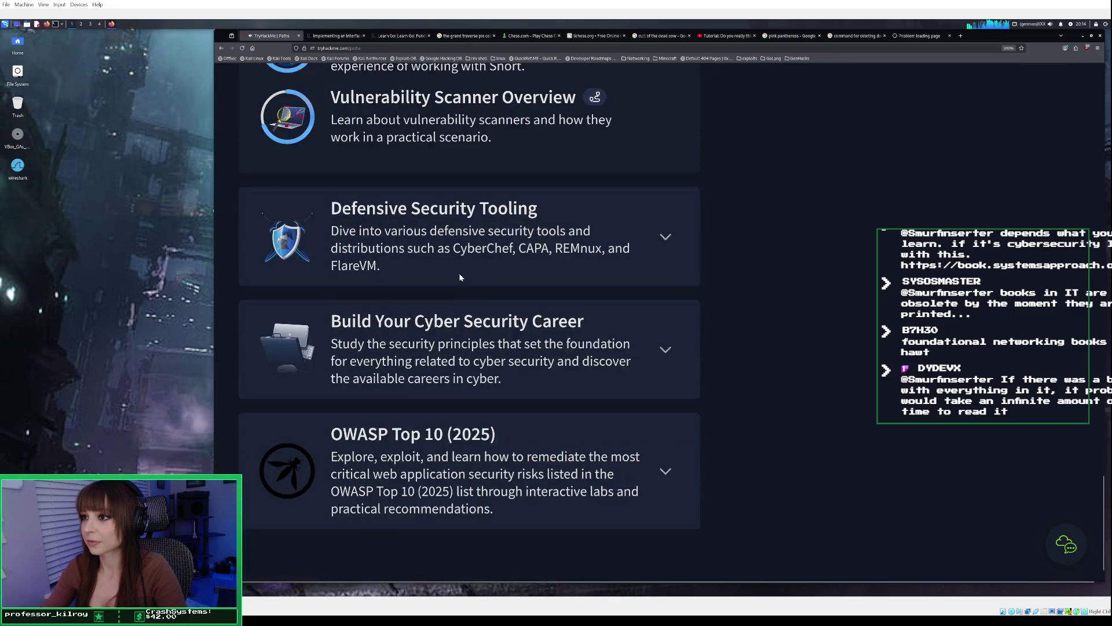
pyautogui.click(442, 246)
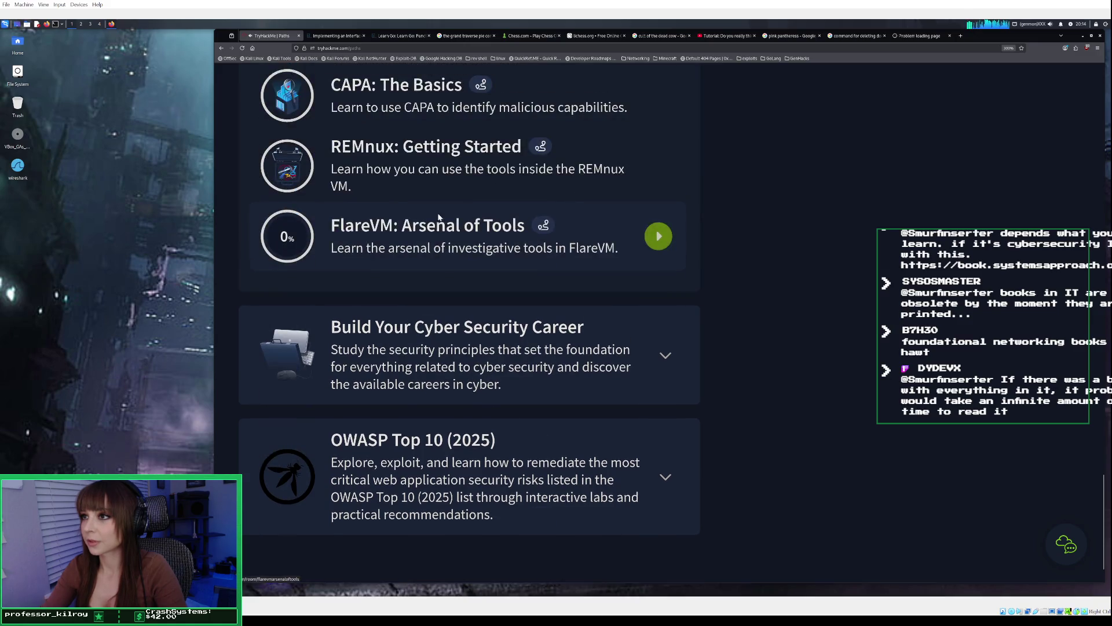
pyautogui.scroll(3, 444, 238)
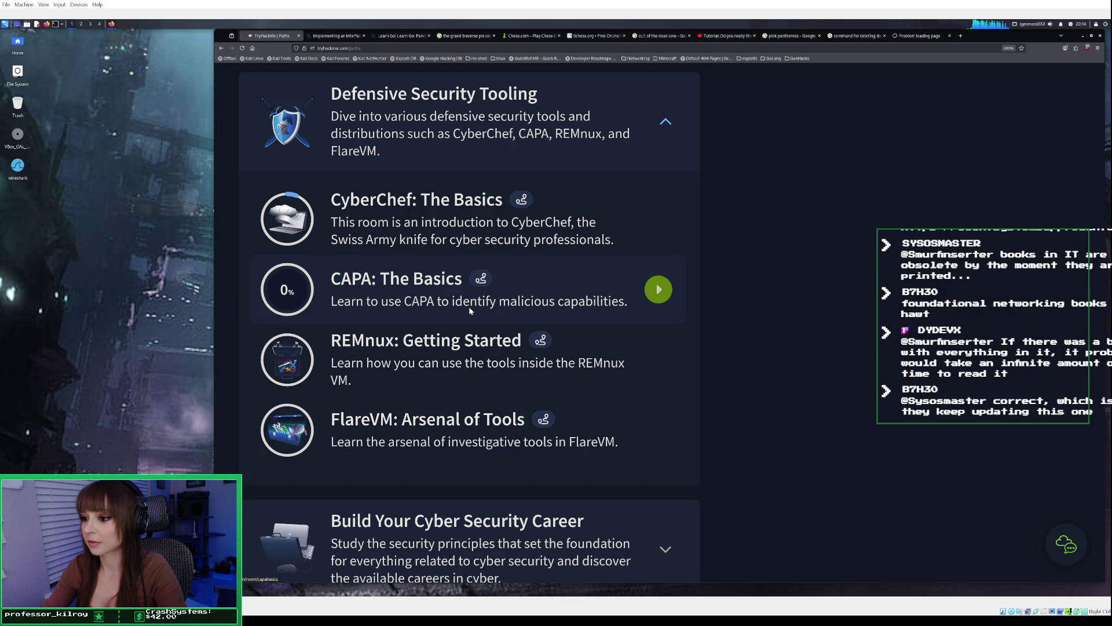
pyautogui.click(437, 223)
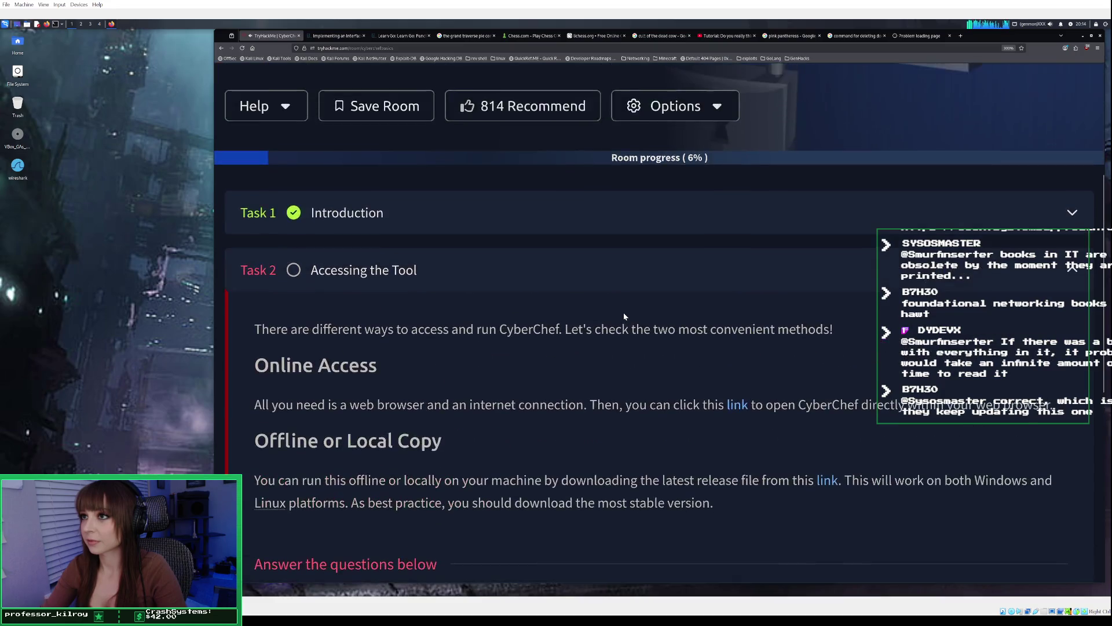
# Open CyberChef online in a new tab from Task 2's access link
pyautogui.scroll(-2, 624, 316)
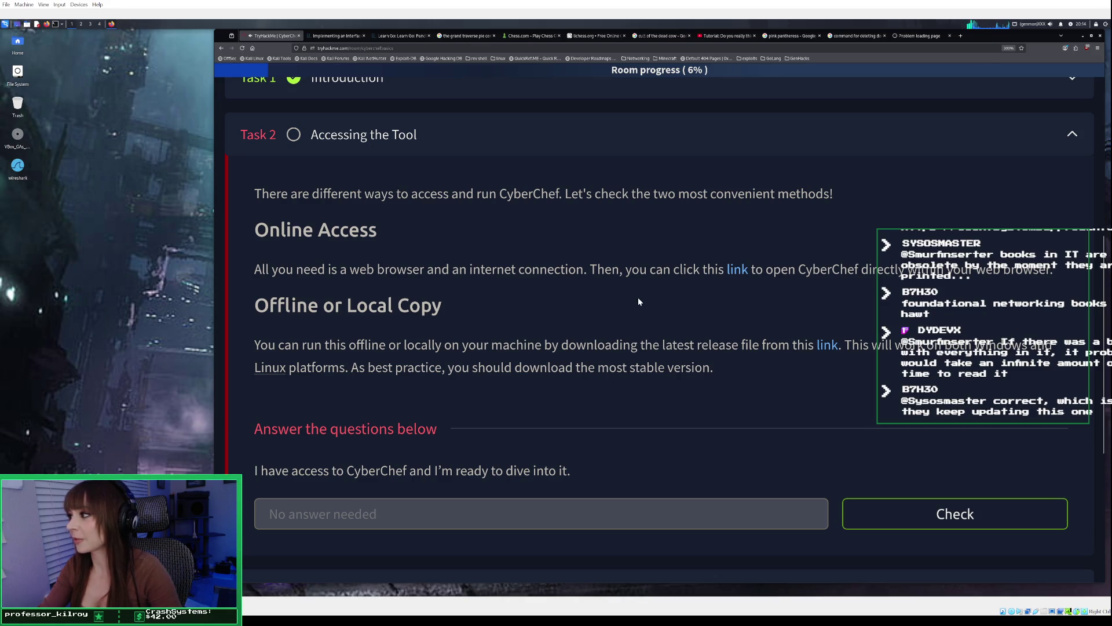
pyautogui.click(734, 270)
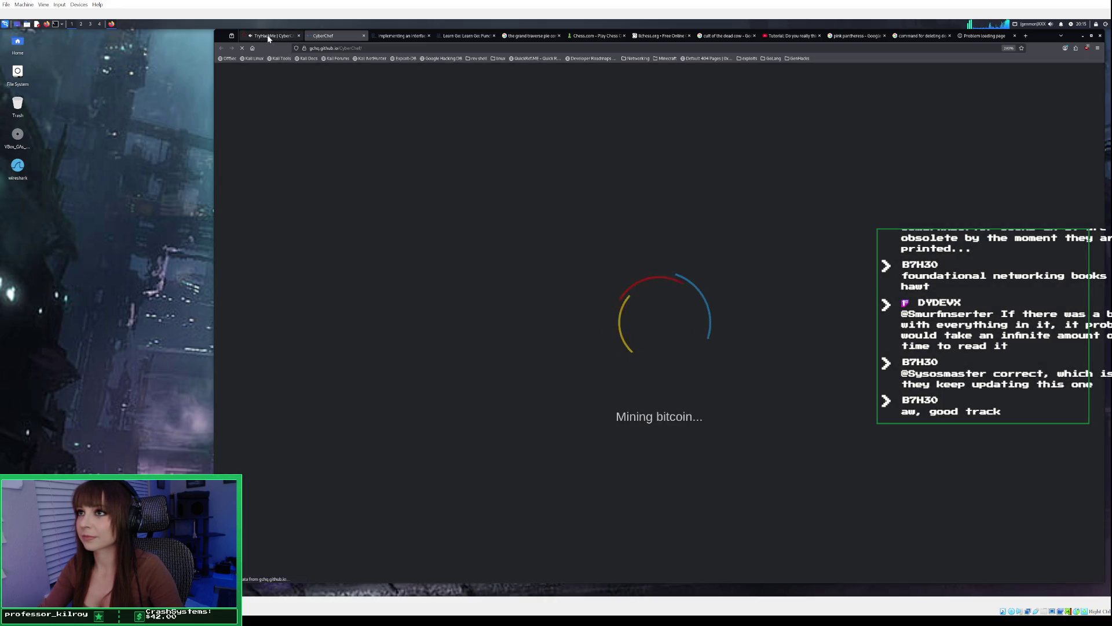
# Confirm CyberChef has loaded with an empty recipe, then return to TryHackMe Task 2
pyautogui.click(267, 35)
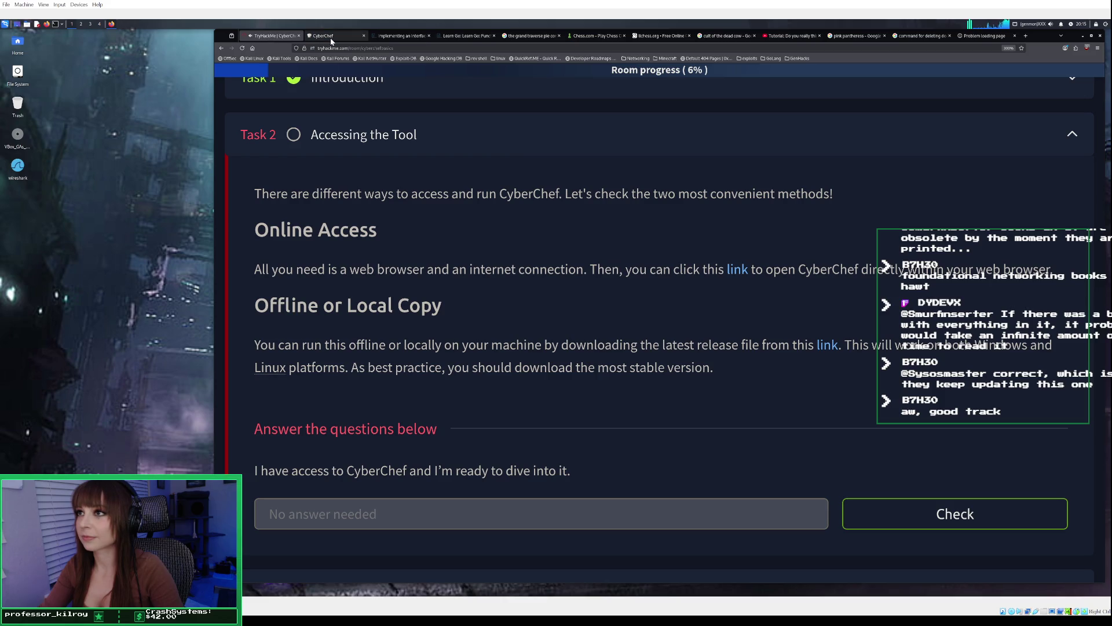
pyautogui.click(332, 38)
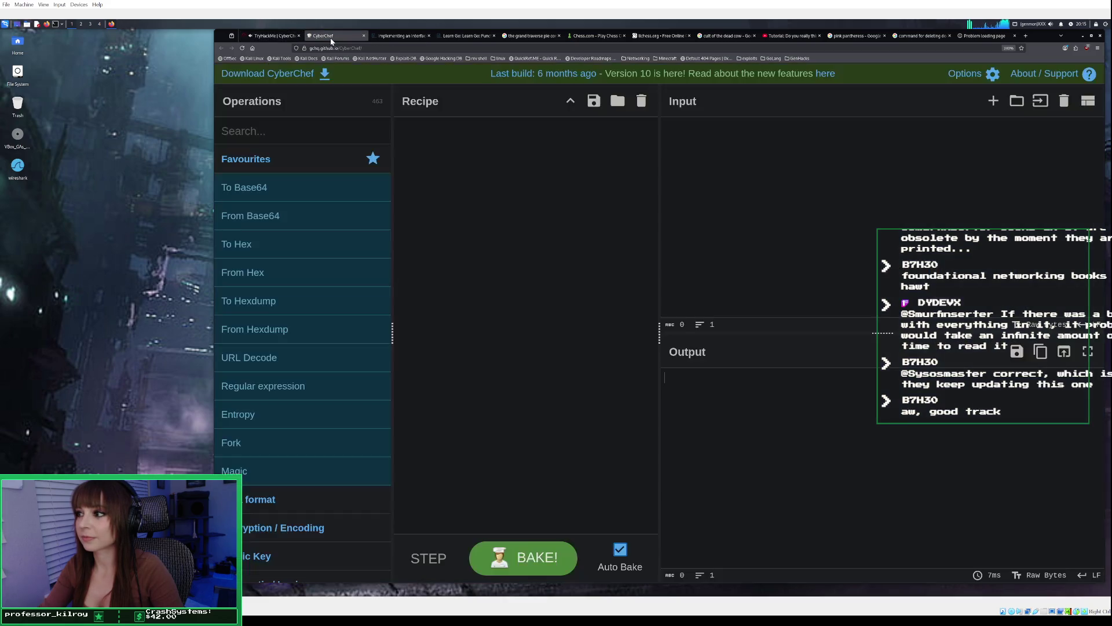
pyautogui.click(272, 36)
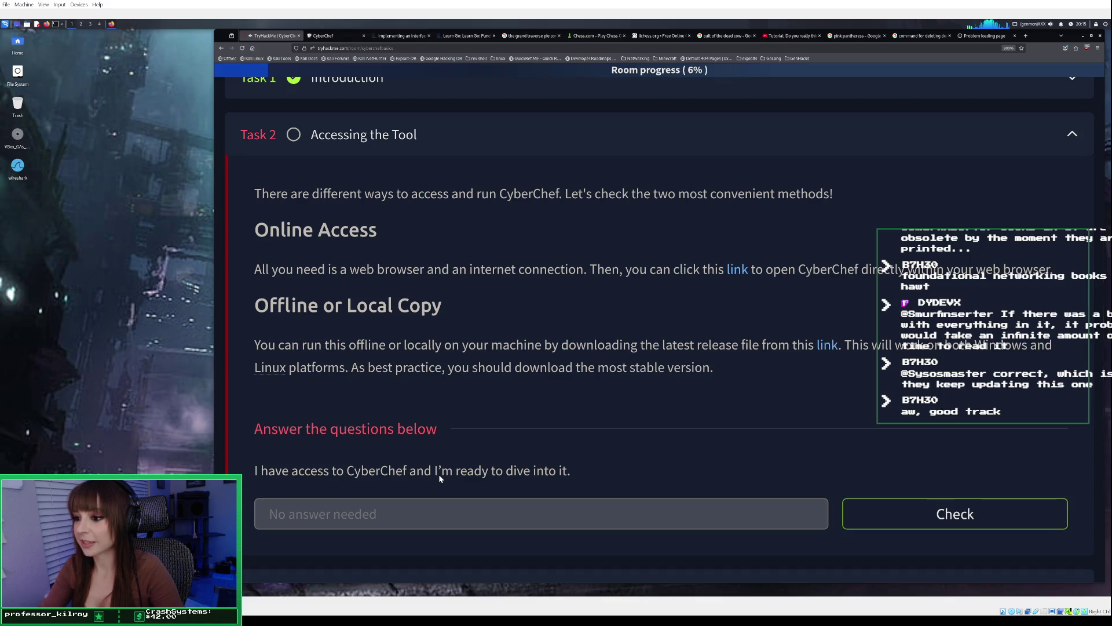
# Complete Task 2 and expand Task 3, Navigating the Interface
pyautogui.click(878, 513)
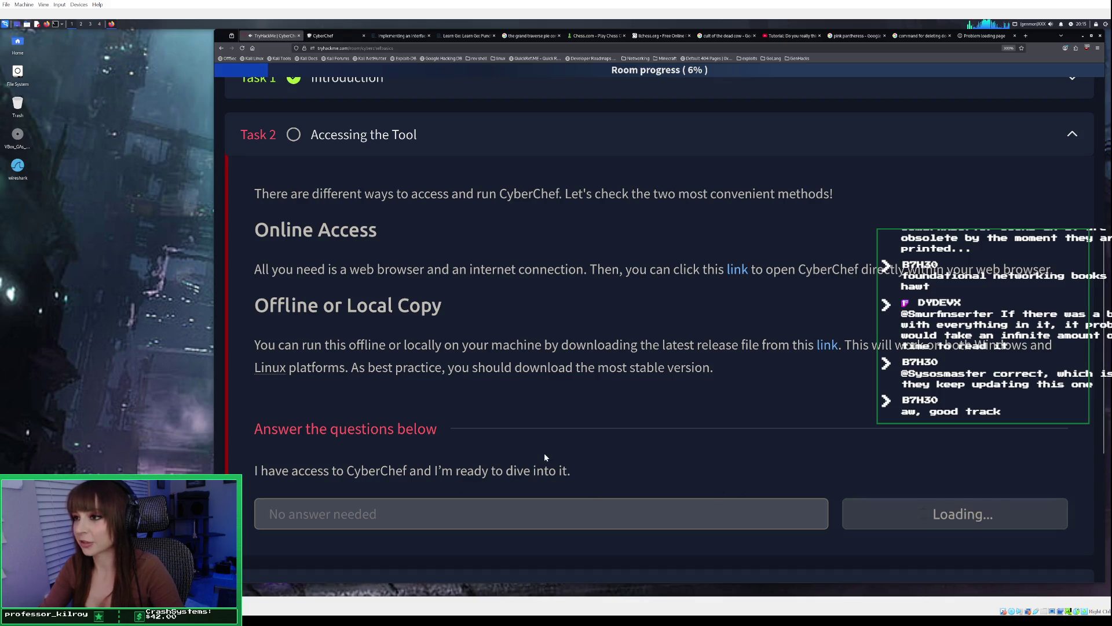
pyautogui.scroll(-3, 519, 425)
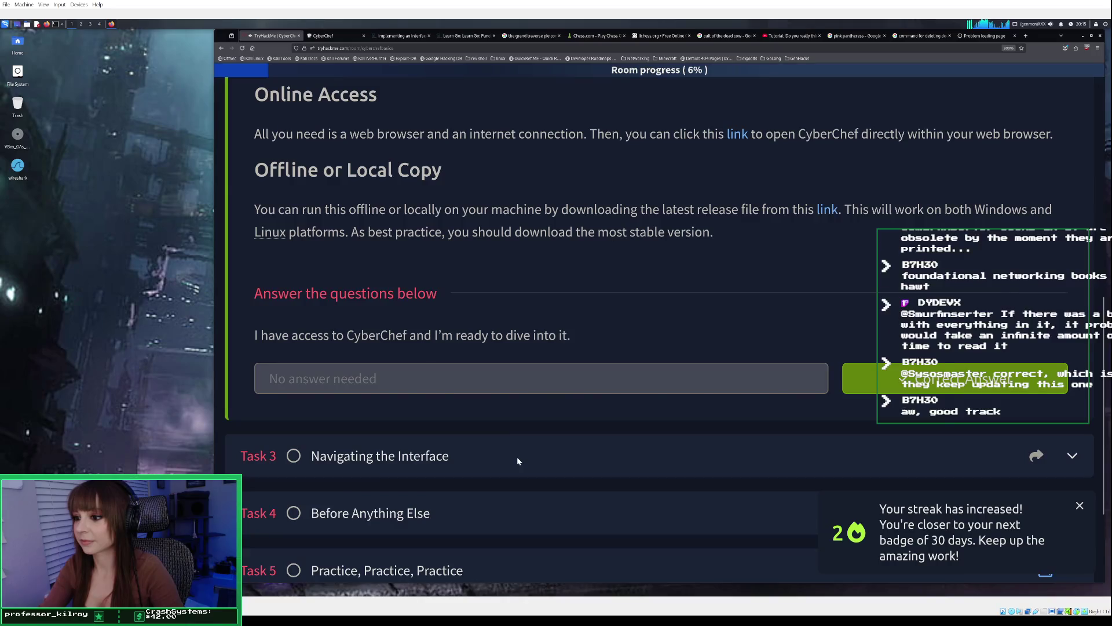
pyautogui.click(518, 459)
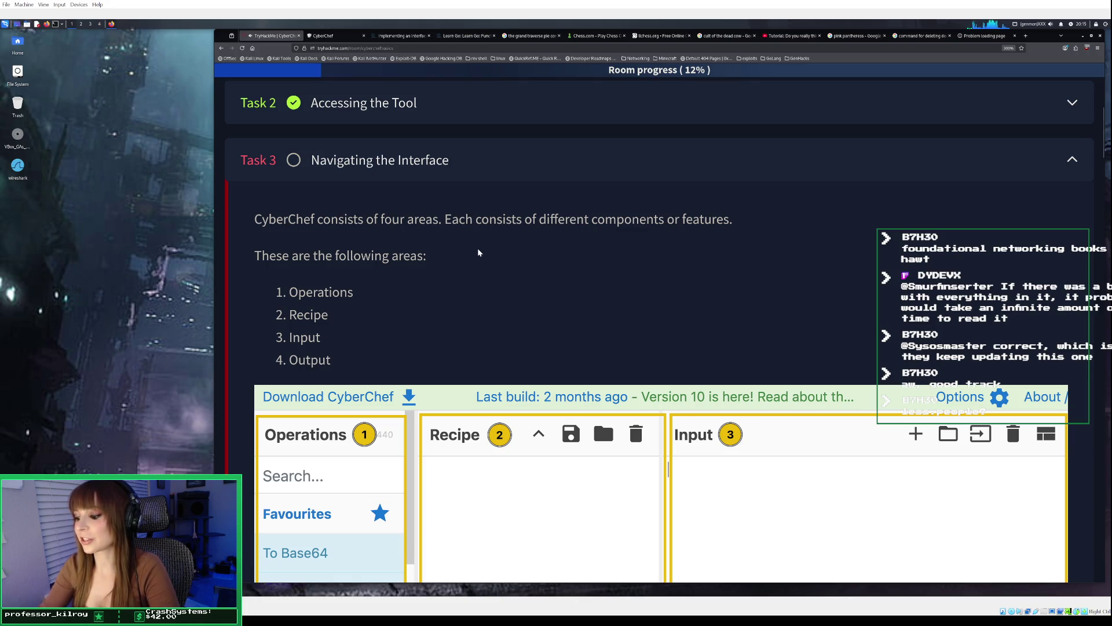
pyautogui.scroll(-2, 477, 254)
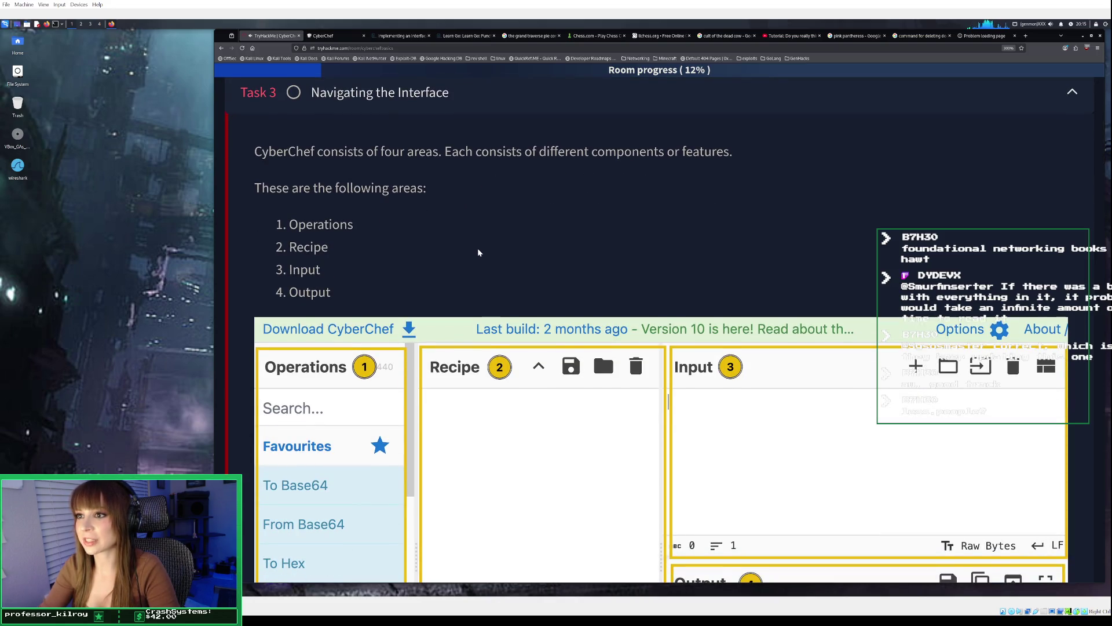
pyautogui.scroll(-5, 479, 253)
pyautogui.scroll(-10, 479, 252)
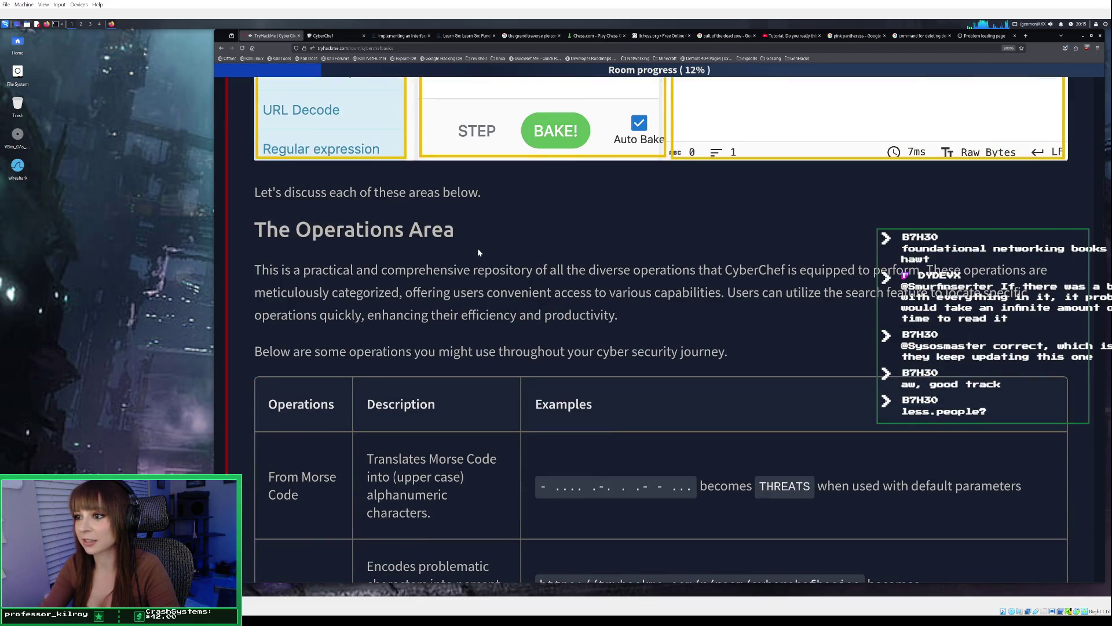
pyautogui.scroll(-2, 478, 252)
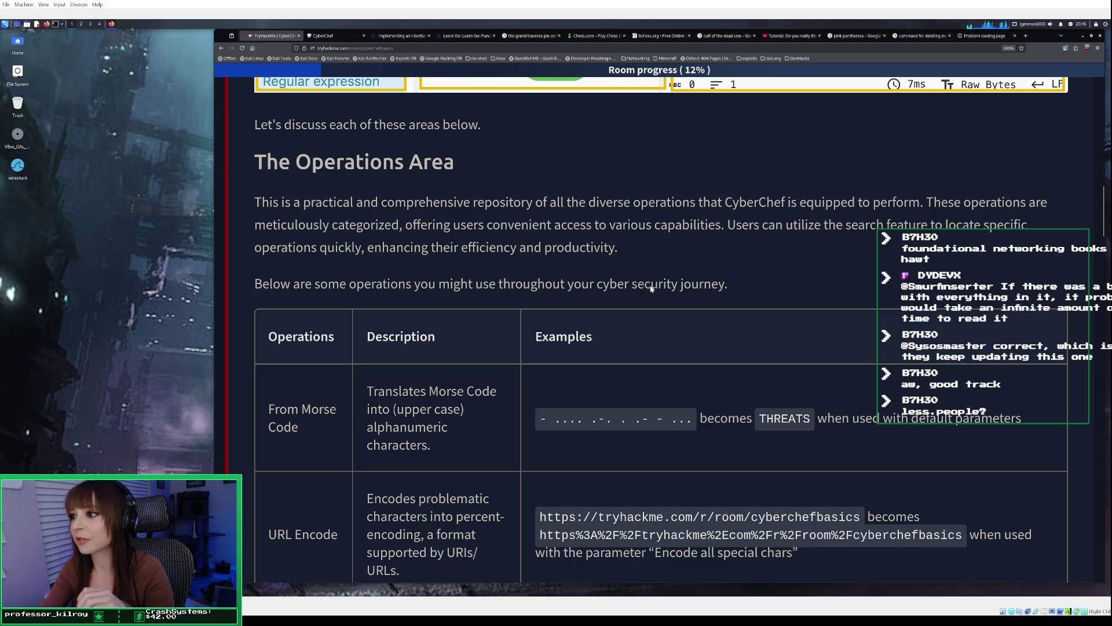
pyautogui.scroll(-2, 651, 289)
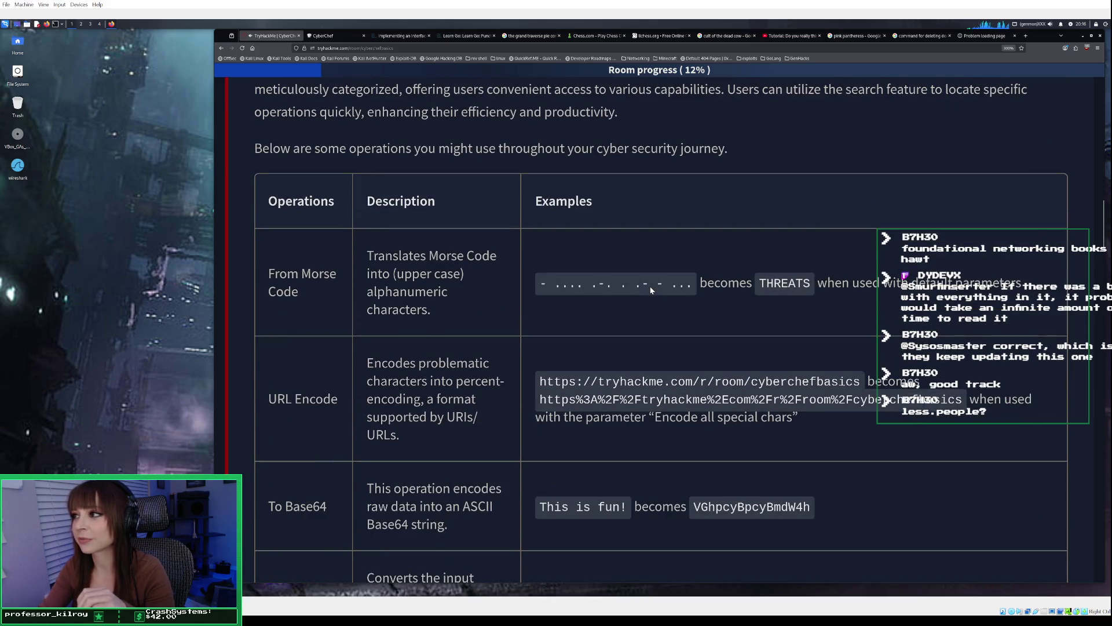
pyautogui.scroll(-2, 650, 290)
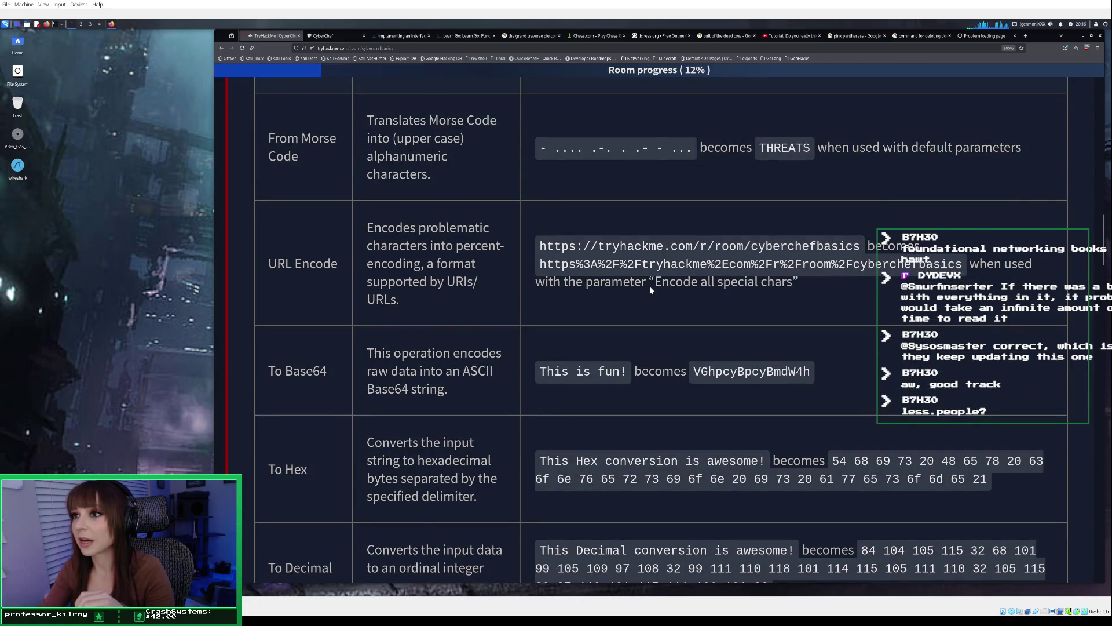
pyautogui.scroll(1, 651, 290)
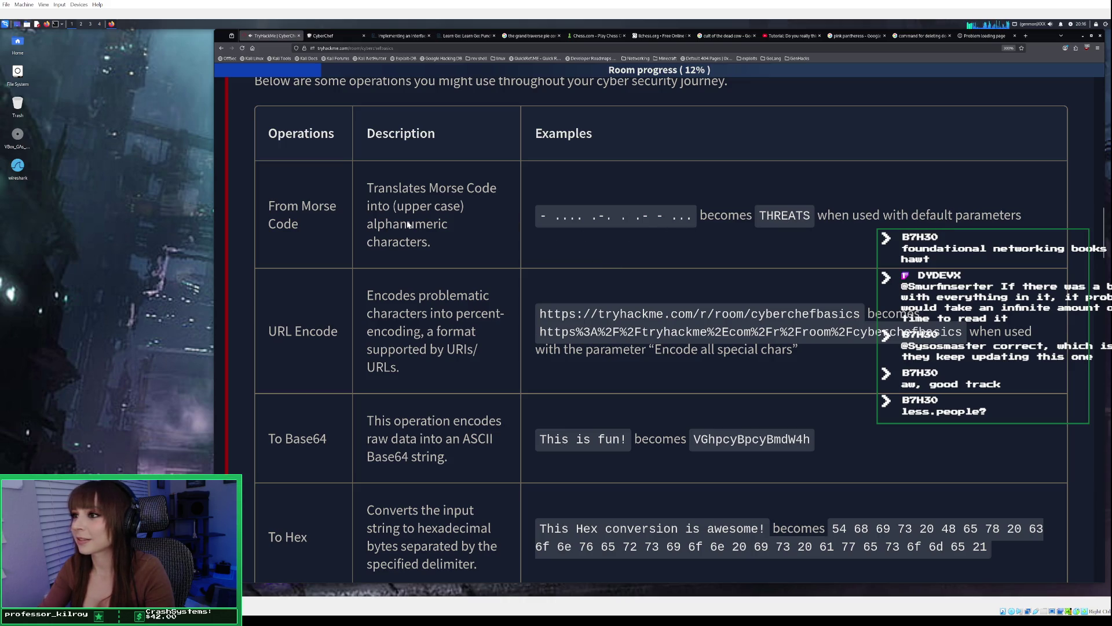
pyautogui.scroll(-2, 421, 221)
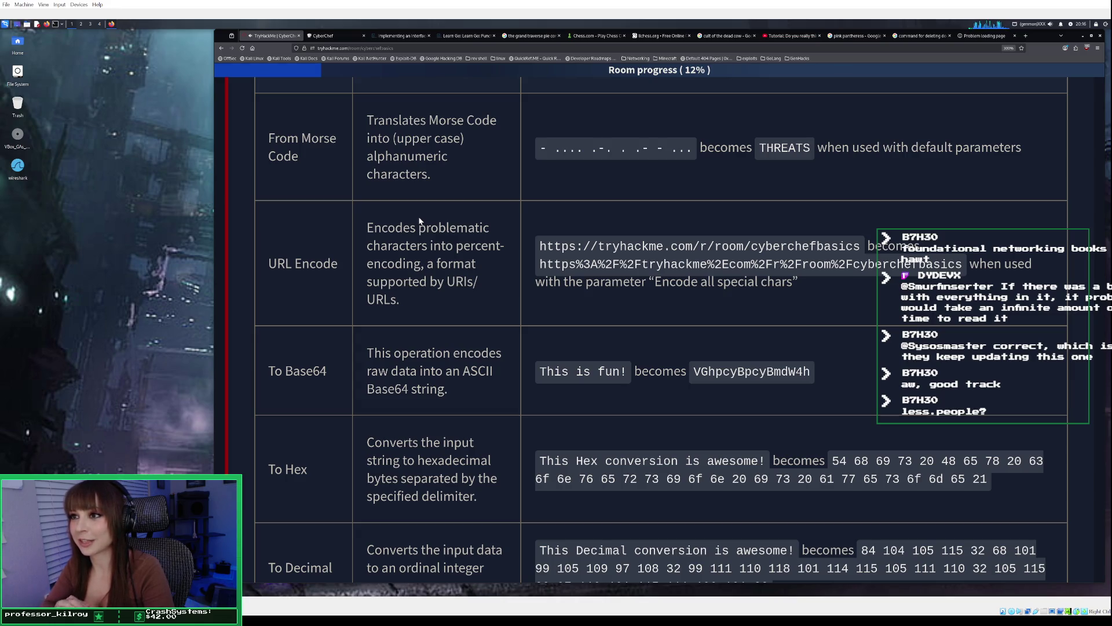
pyautogui.scroll(2, 420, 220)
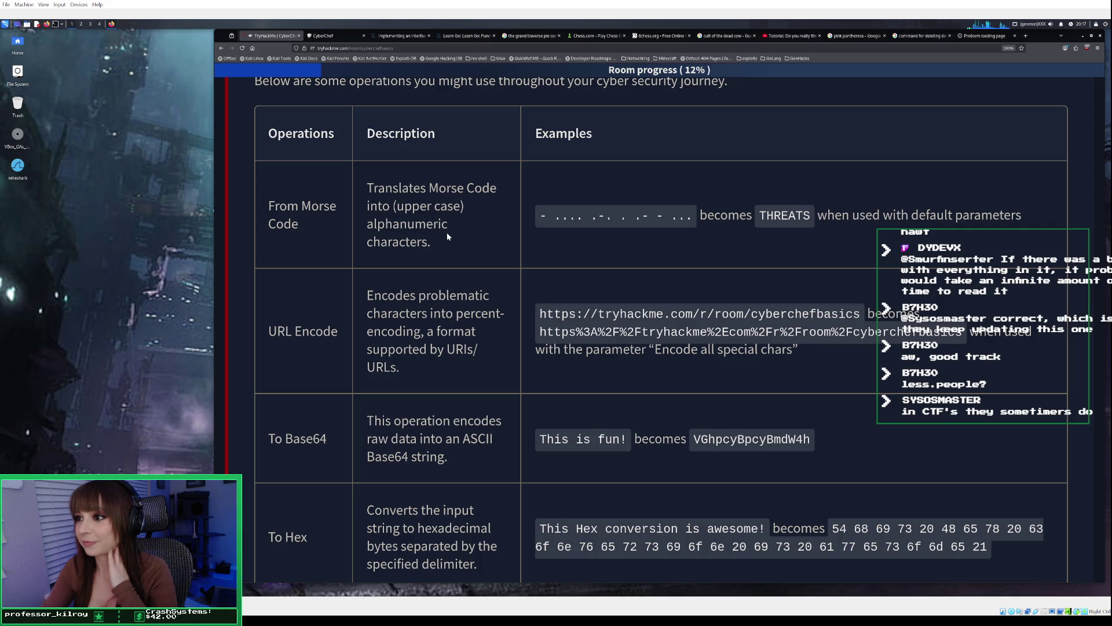
pyautogui.scroll(-2, 446, 236)
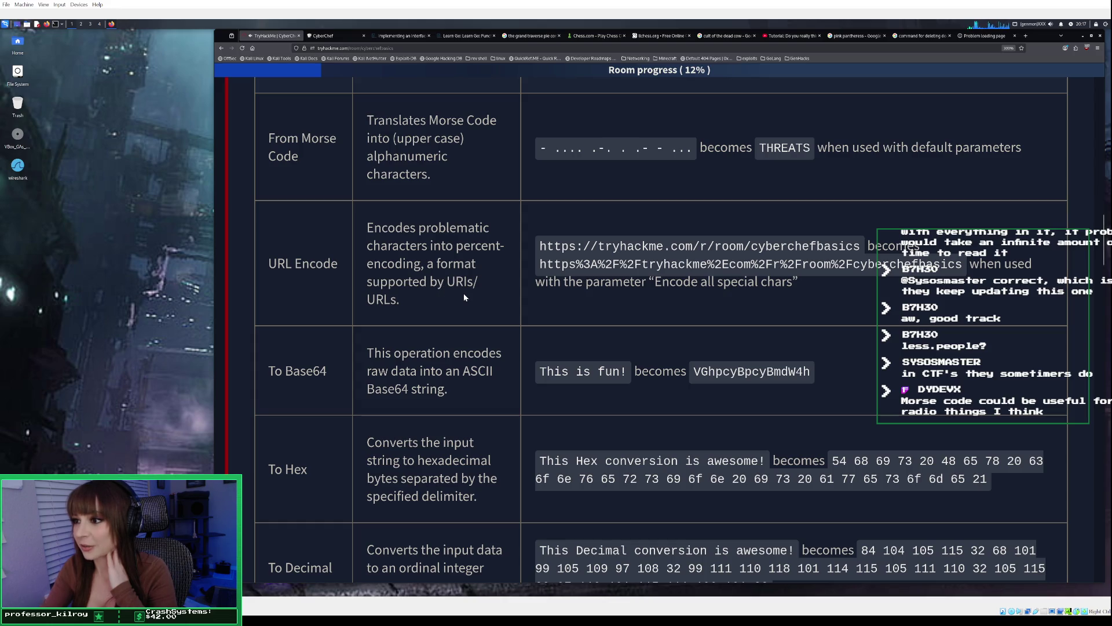
pyautogui.scroll(-2, 464, 294)
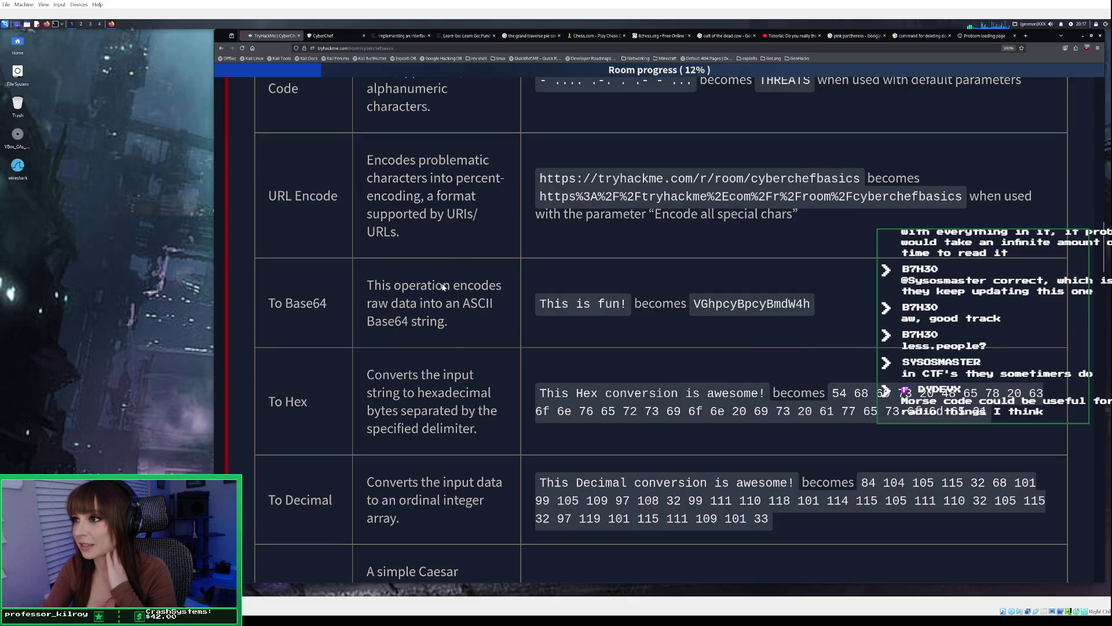
pyautogui.scroll(-2, 398, 332)
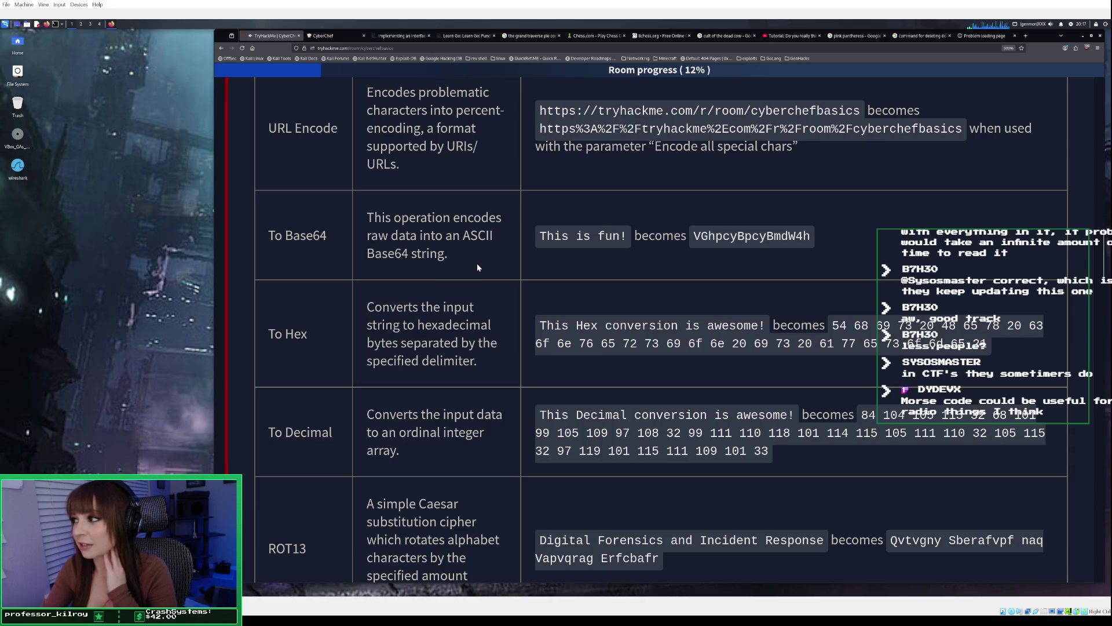
pyautogui.scroll(-2, 477, 268)
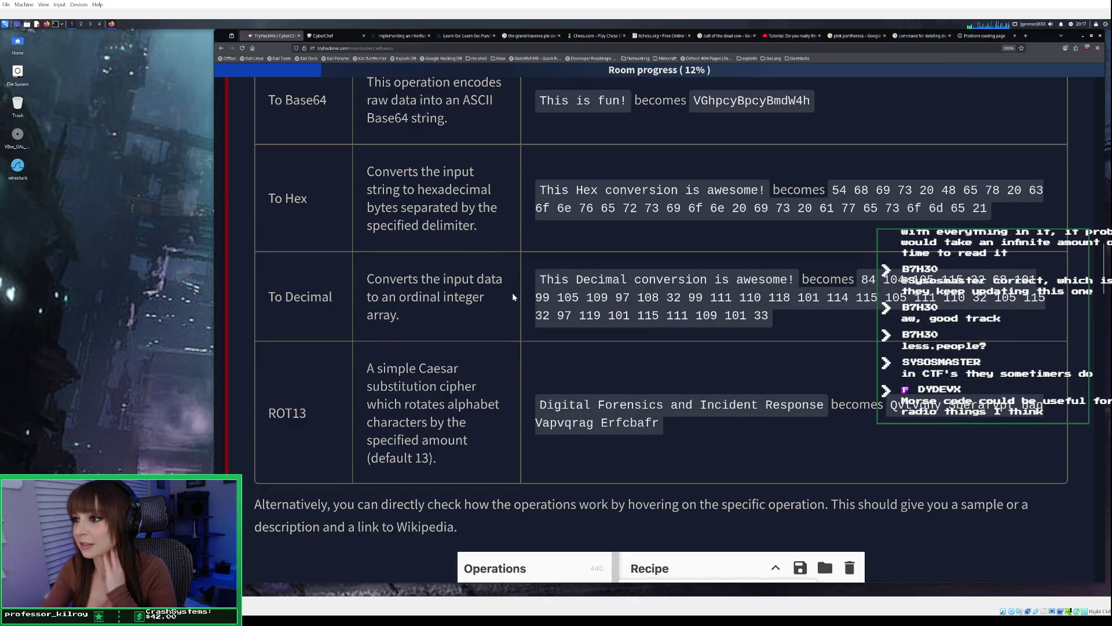
pyautogui.scroll(-2, 512, 294)
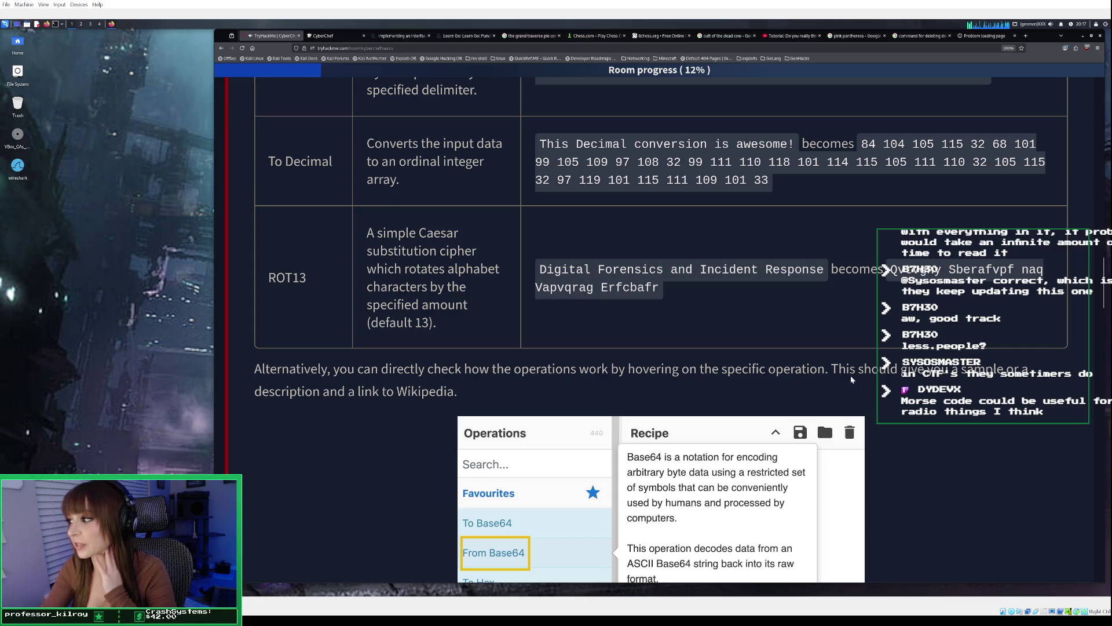
pyautogui.scroll(-1, 865, 377)
pyautogui.scroll(-3, 867, 381)
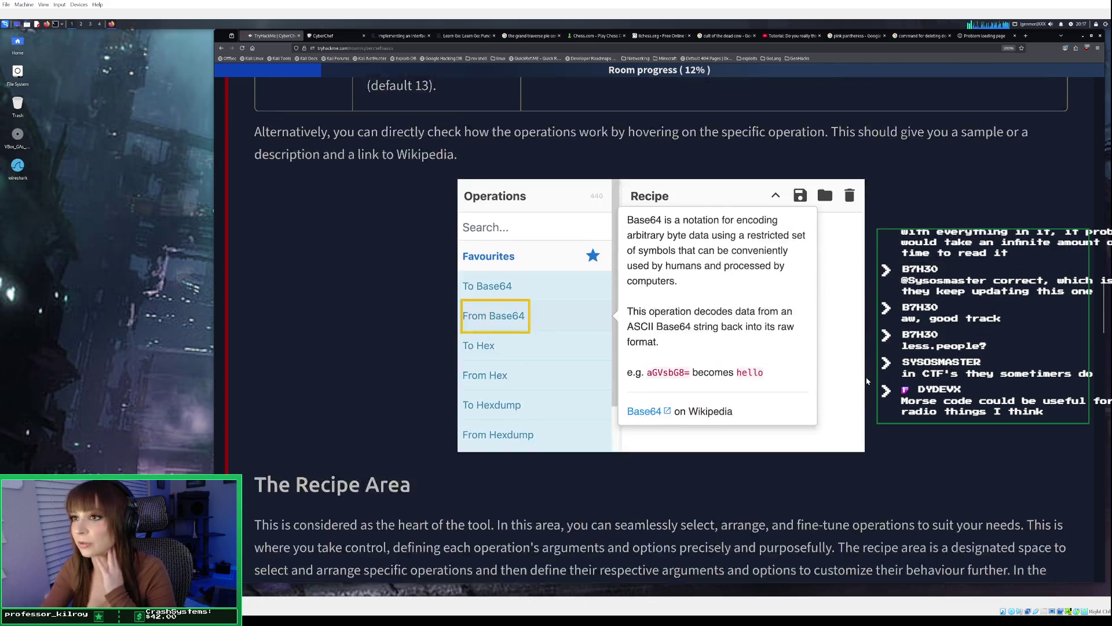
pyautogui.scroll(-1, 867, 381)
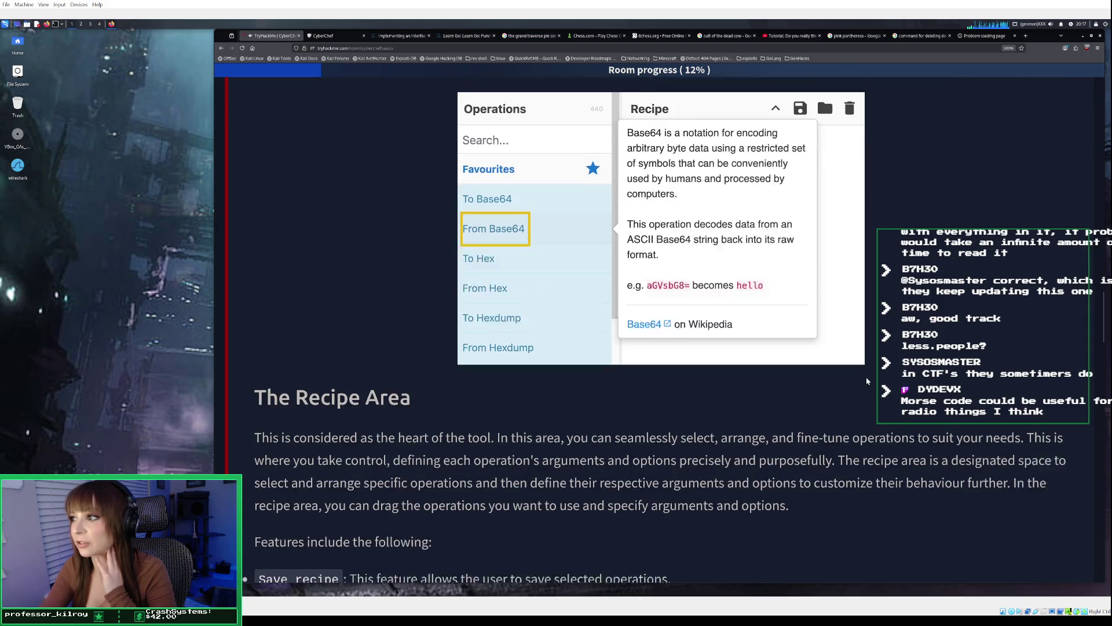
pyautogui.scroll(-3, 867, 381)
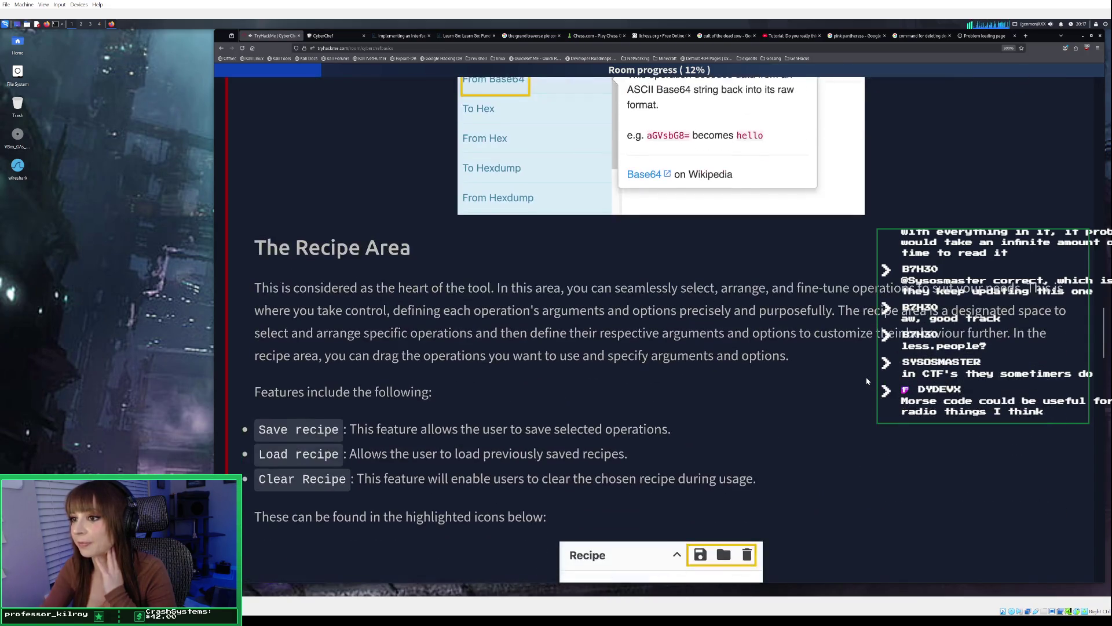
pyautogui.scroll(-1, 867, 381)
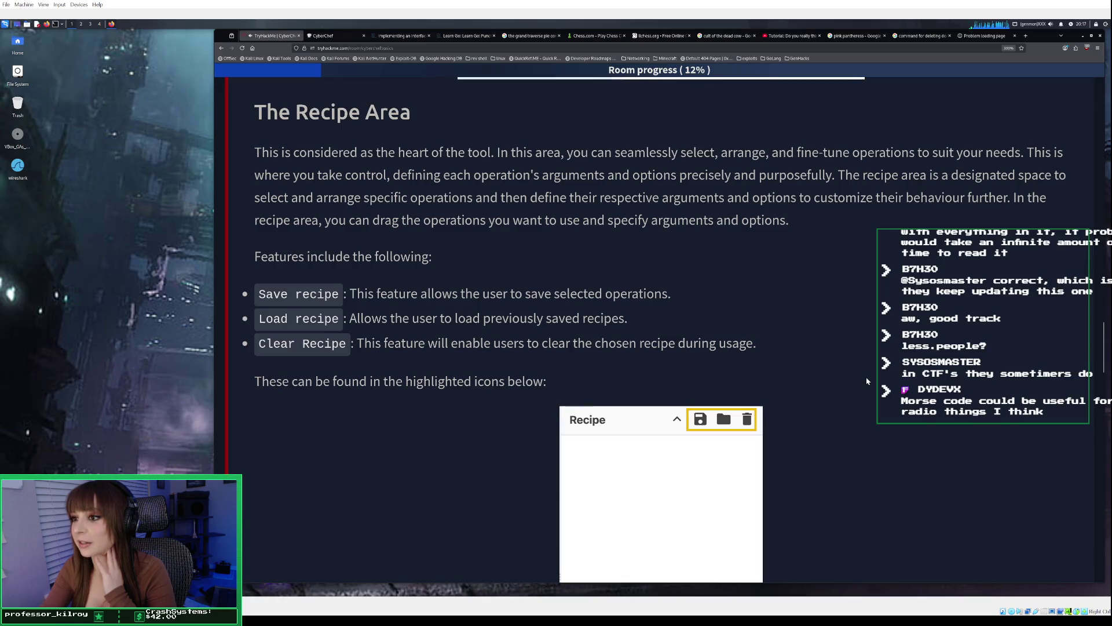
pyautogui.scroll(-1, 867, 380)
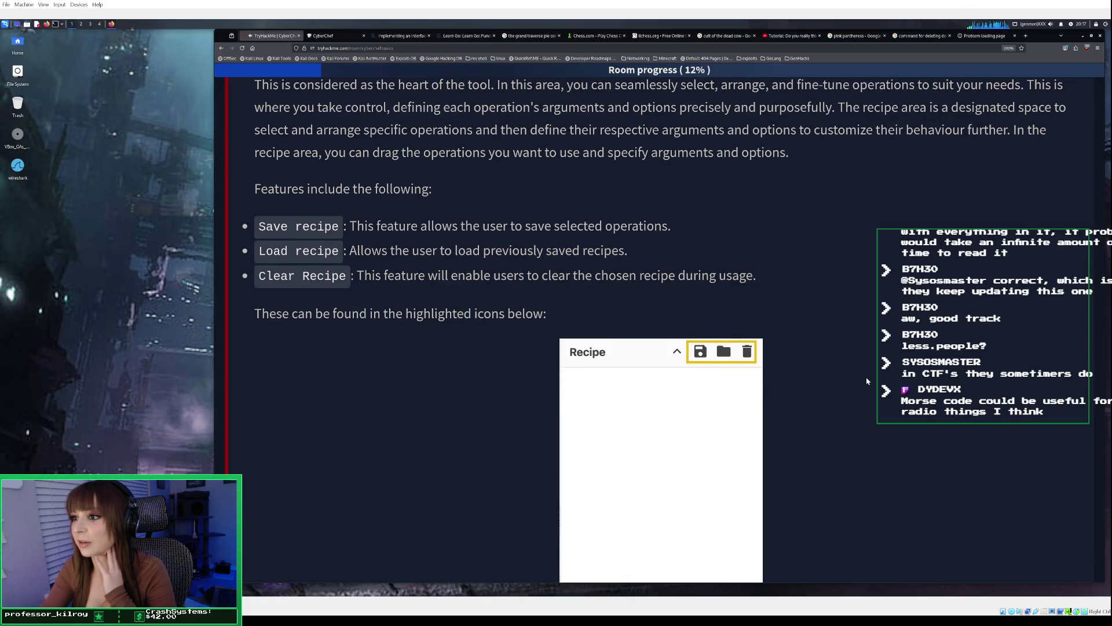
pyautogui.scroll(-1, 867, 381)
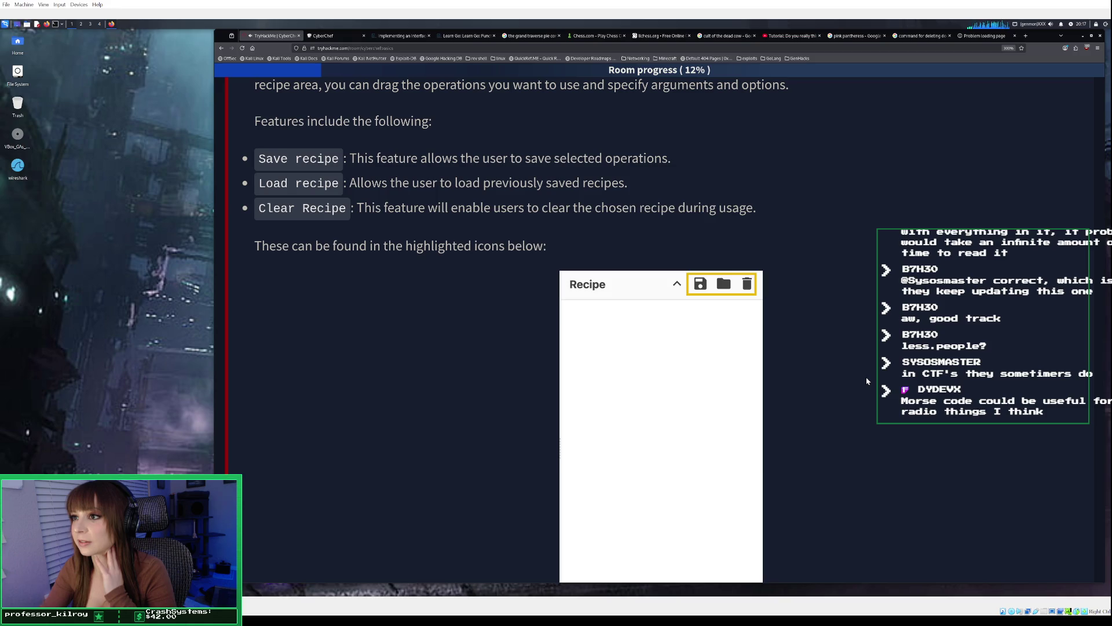
pyautogui.scroll(-4, 867, 381)
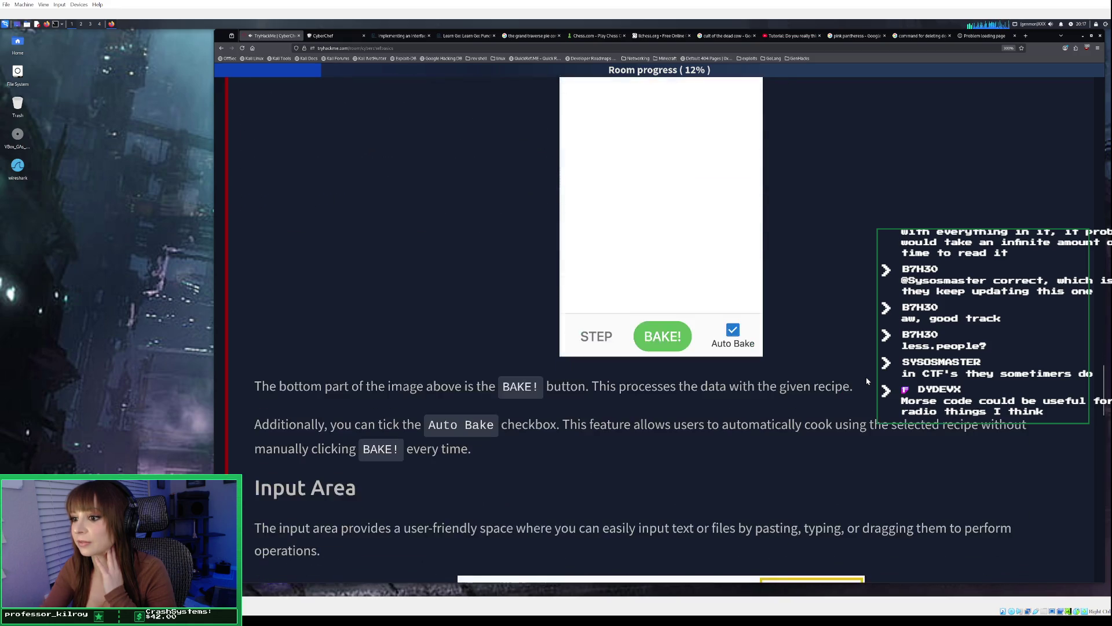
pyautogui.scroll(-2, 867, 380)
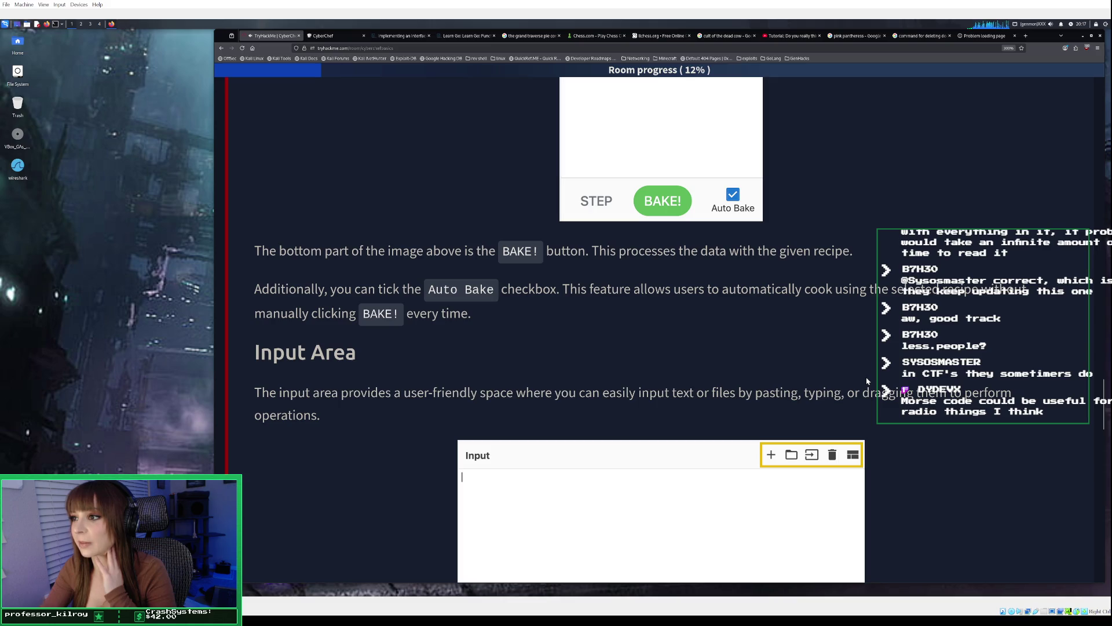
pyautogui.scroll(-2, 867, 380)
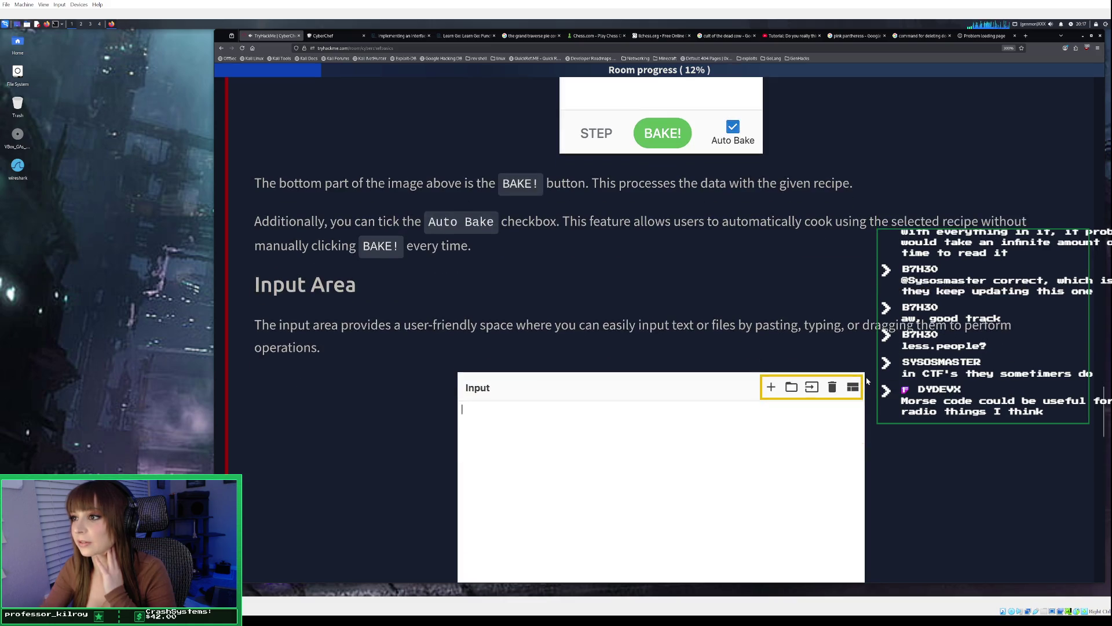
pyautogui.scroll(-2, 867, 380)
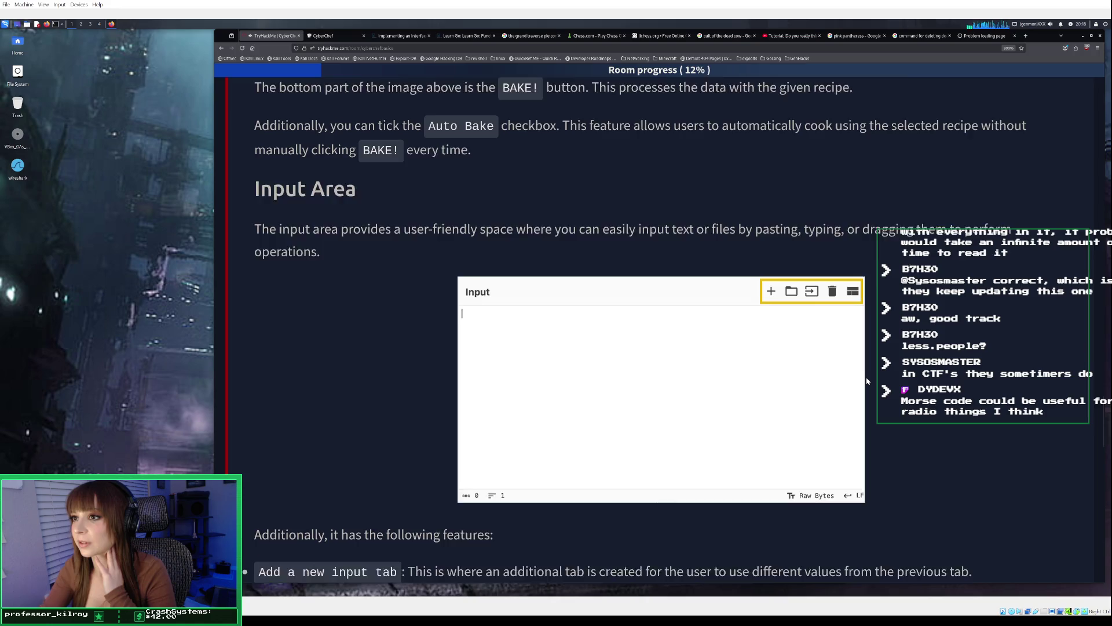
pyautogui.scroll(-2, 867, 380)
pyautogui.scroll(-2, 868, 381)
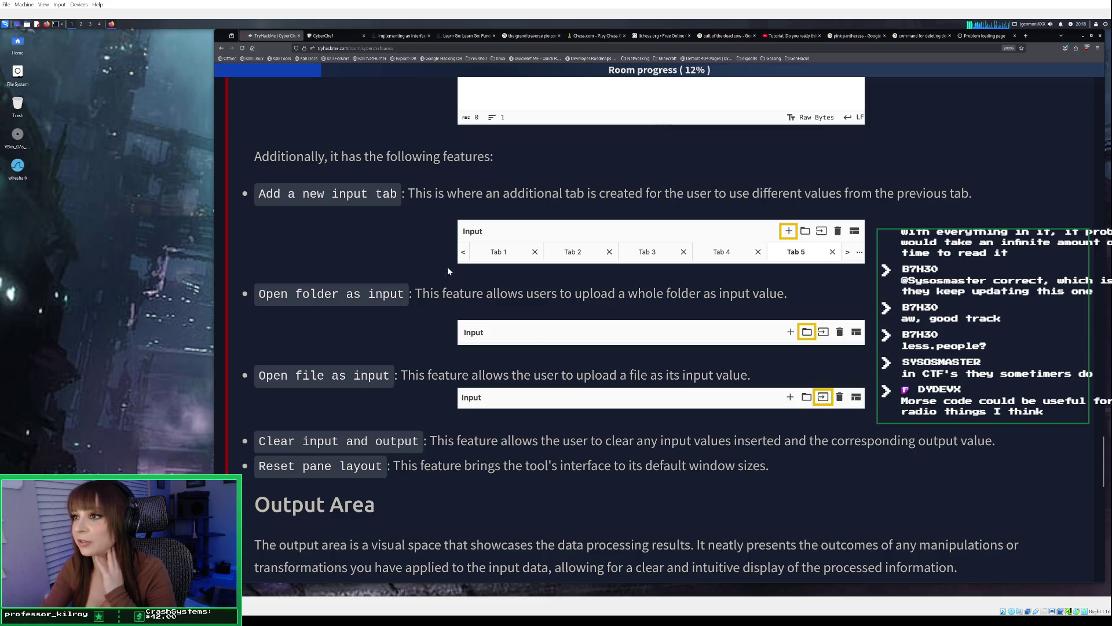
pyautogui.click(341, 34)
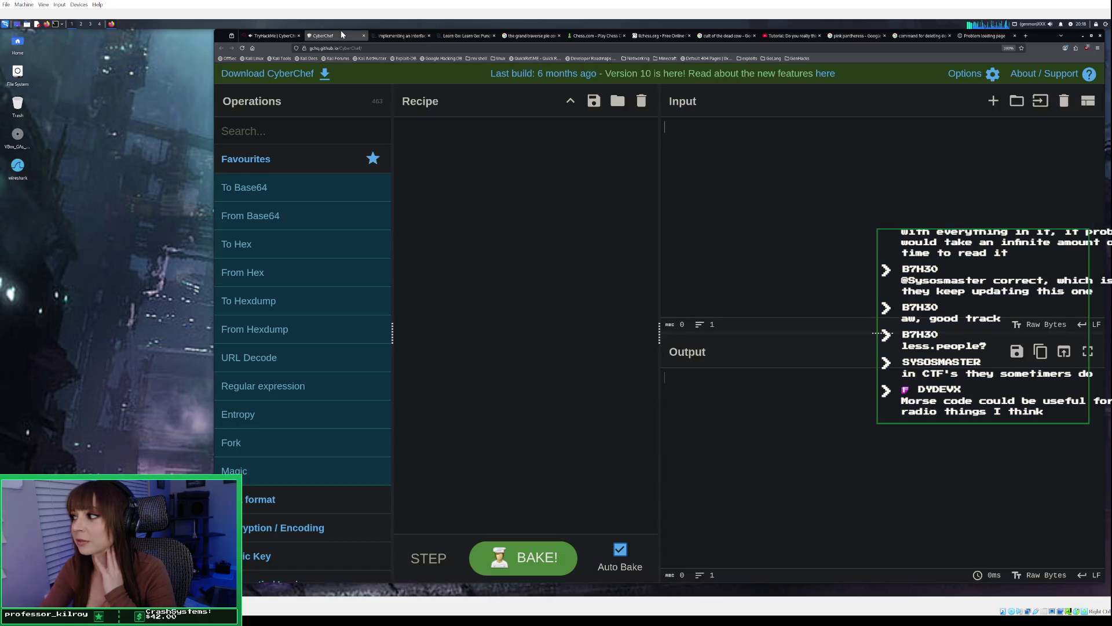
# Add a Tab 2 input tab in CyberChef and return to the TryHackMe room
pyautogui.click(991, 103)
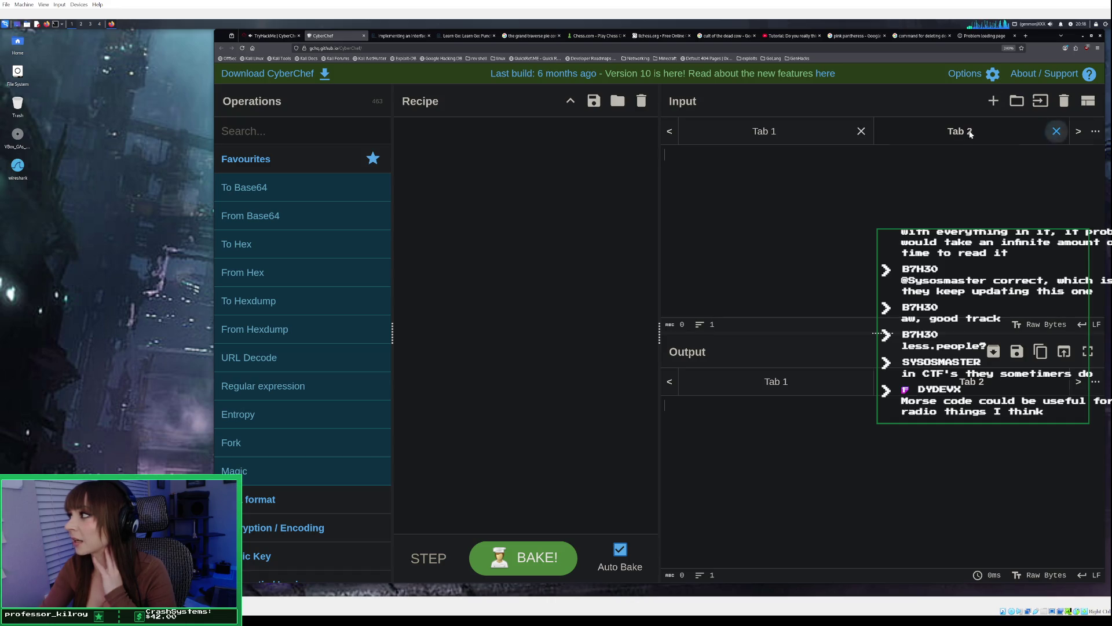
pyautogui.click(268, 36)
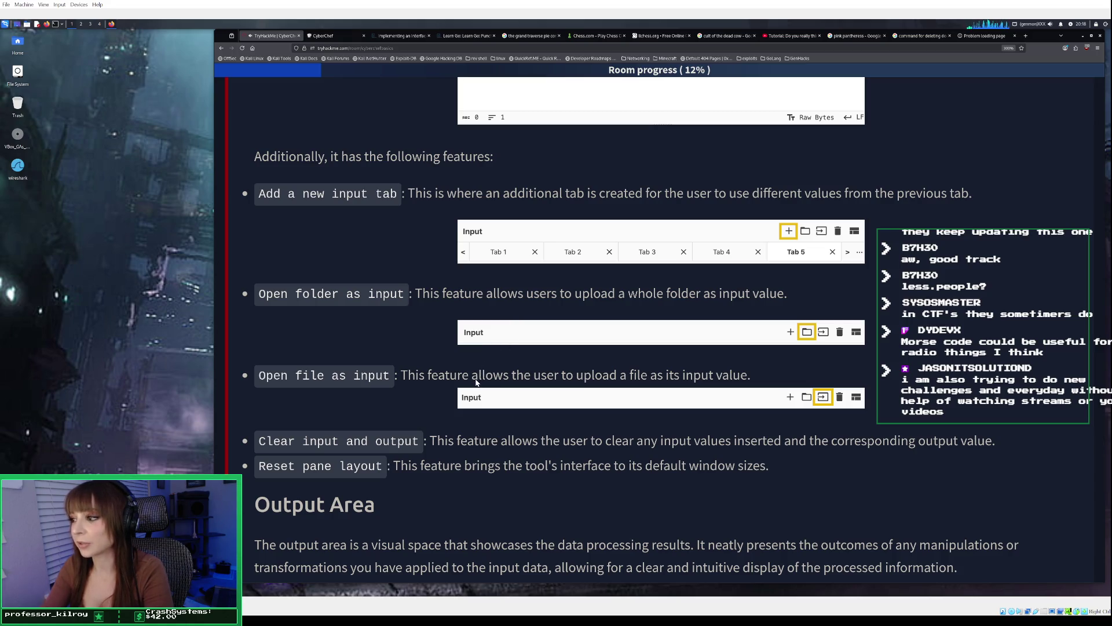
pyautogui.scroll(-2, 476, 382)
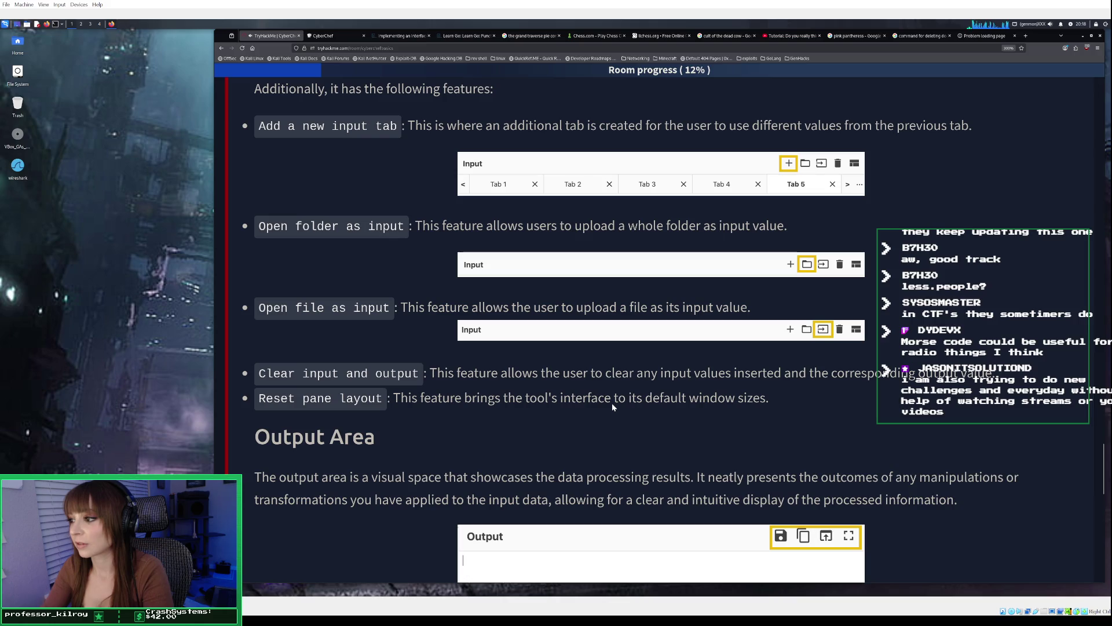
pyautogui.scroll(-2, 614, 404)
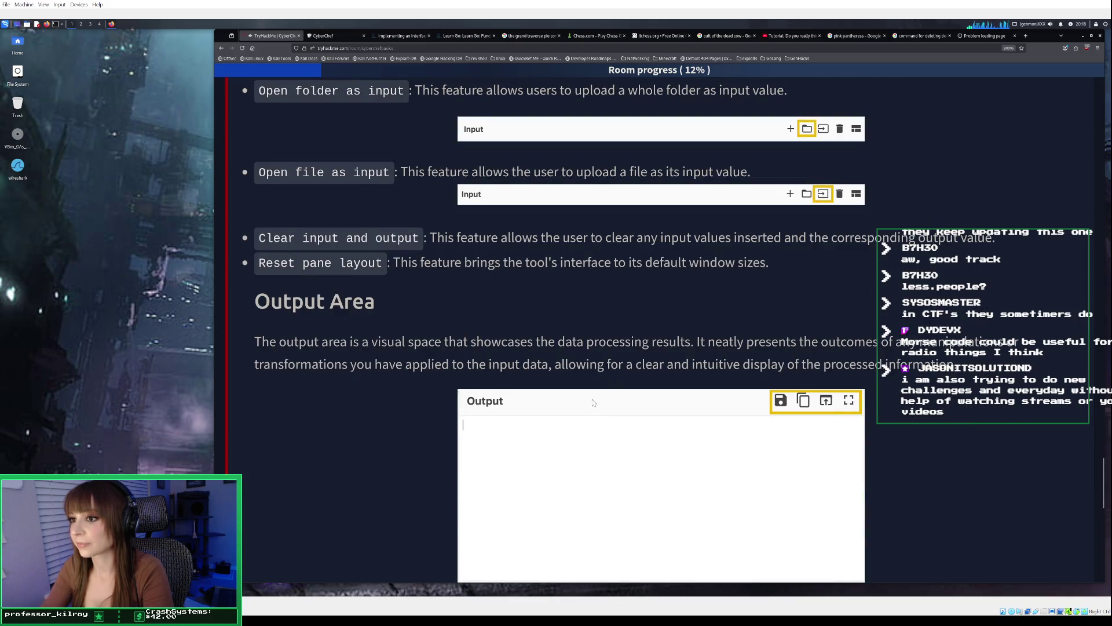
pyautogui.scroll(-2, 608, 405)
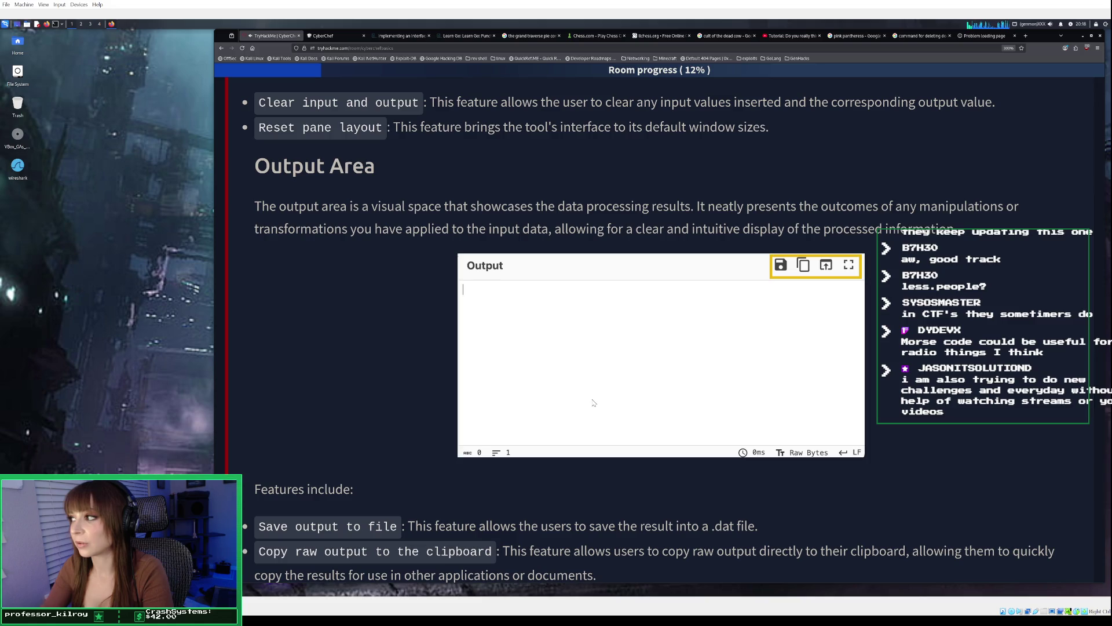
pyautogui.scroll(-2, 594, 402)
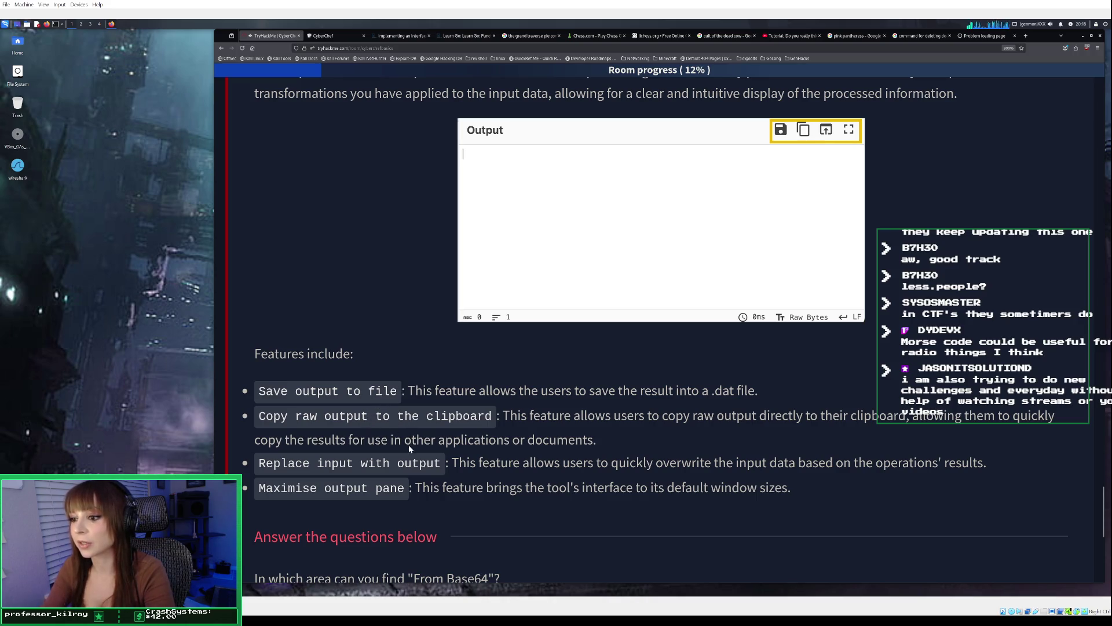
pyautogui.scroll(-2, 408, 444)
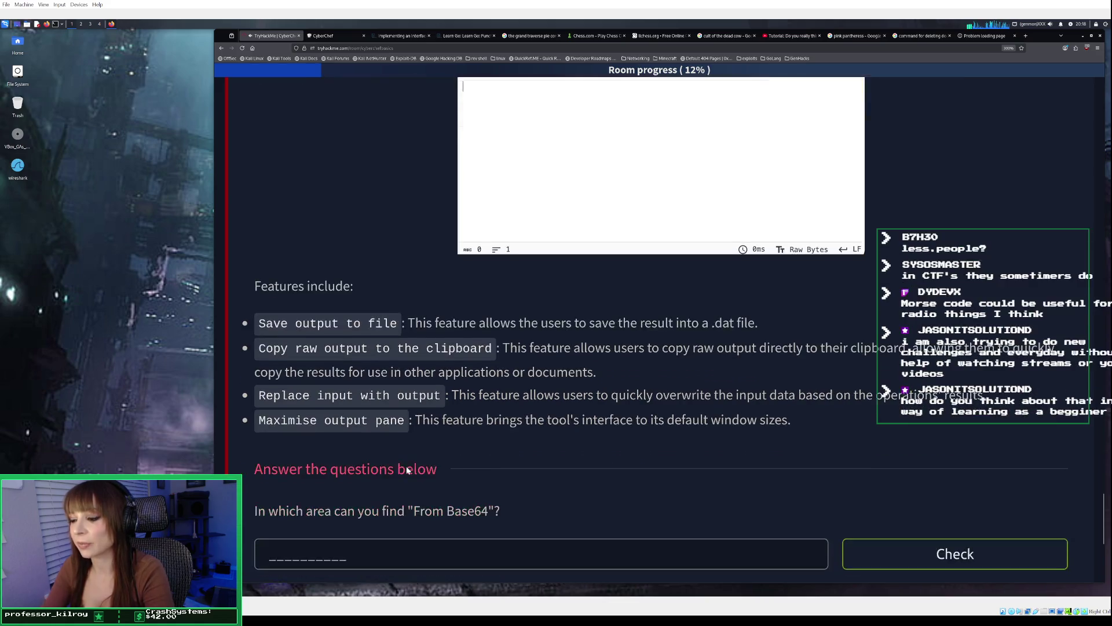
pyautogui.scroll(2, 413, 443)
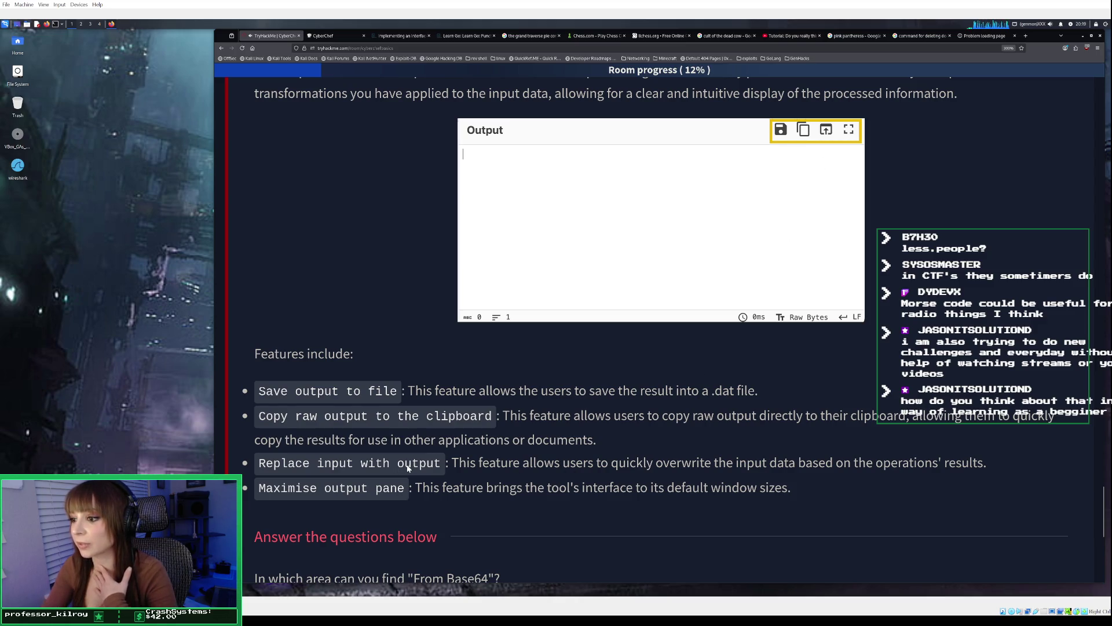
pyautogui.scroll(-1, 408, 468)
pyautogui.scroll(-1, 408, 468)
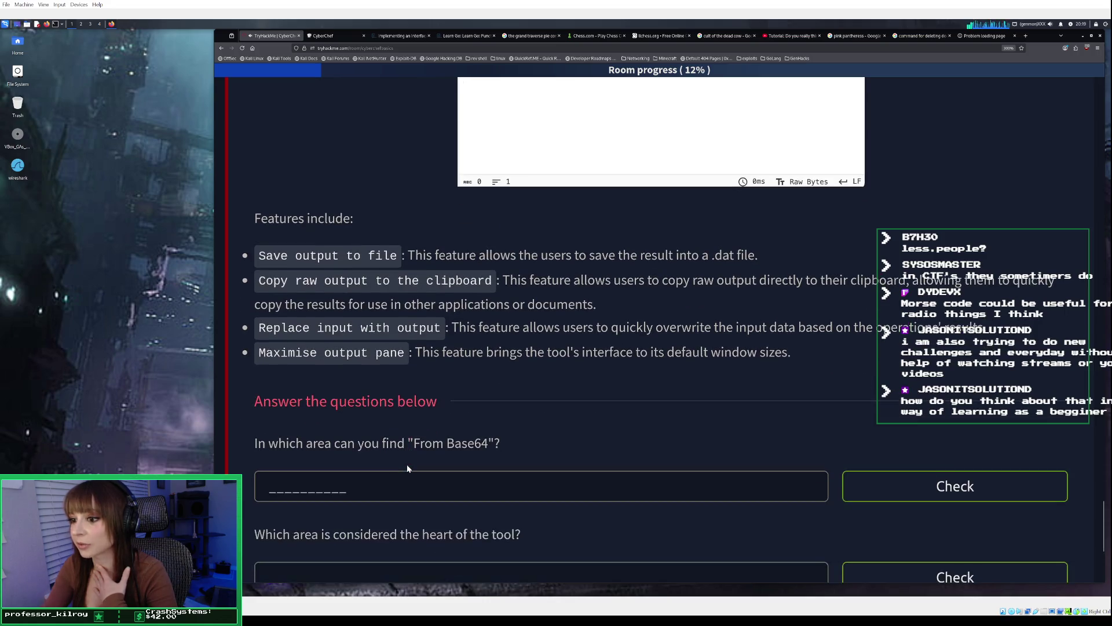
# Answer 'operations' as the area containing From Base64, after checking CyberChef
pyautogui.click(332, 493)
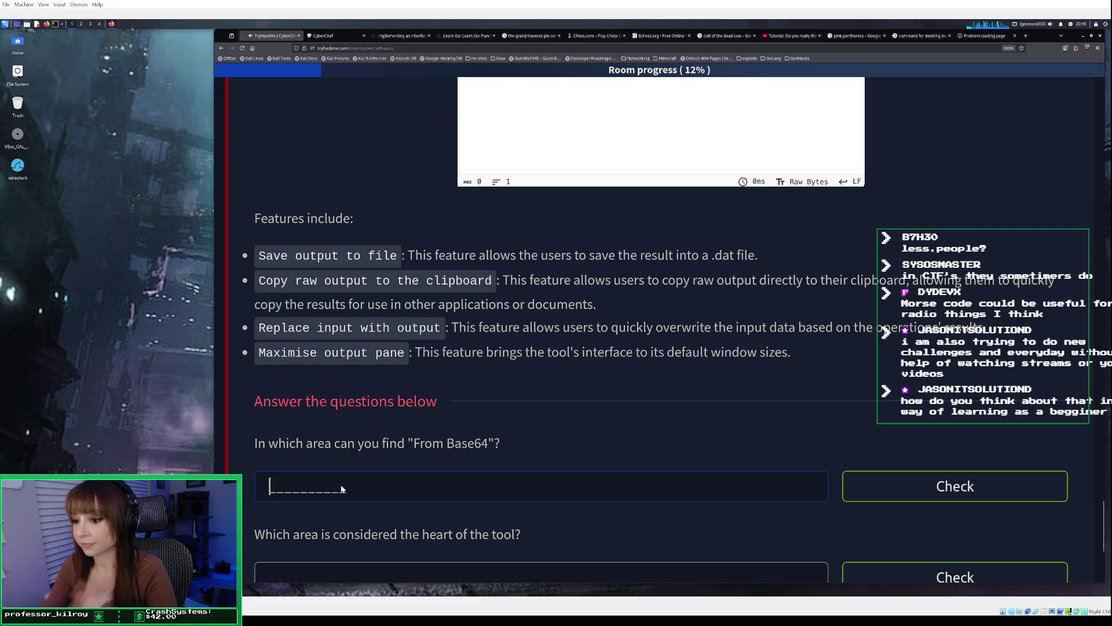
pyautogui.write('rec')
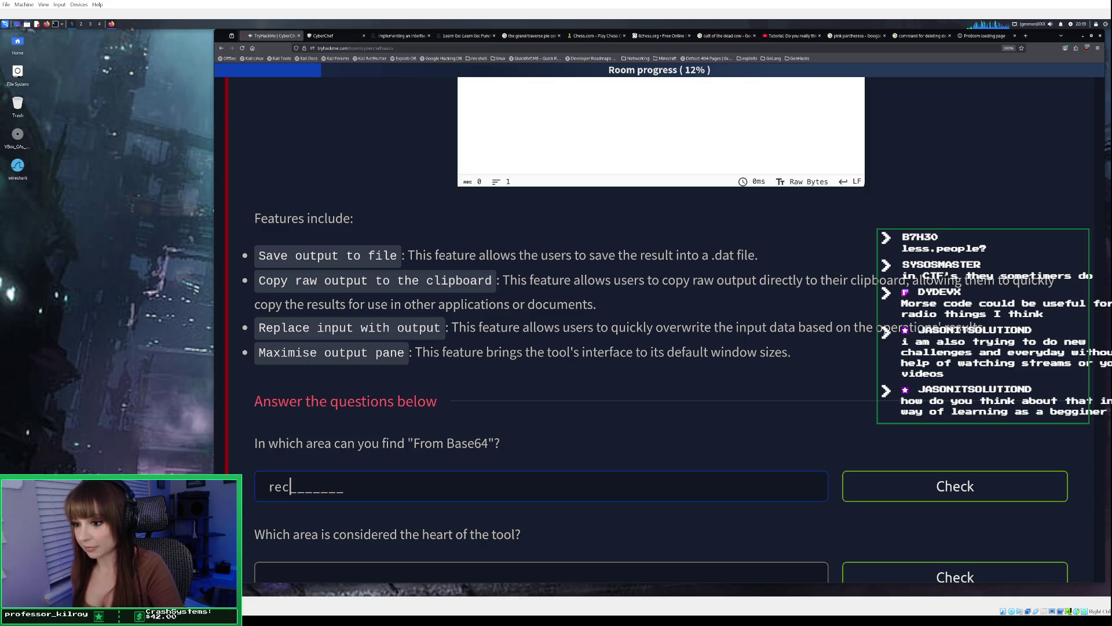
pyautogui.write('ipe')
pyautogui.press('BackSpace')
pyautogui.press('BackSpace')
pyautogui.press('BackSpace')
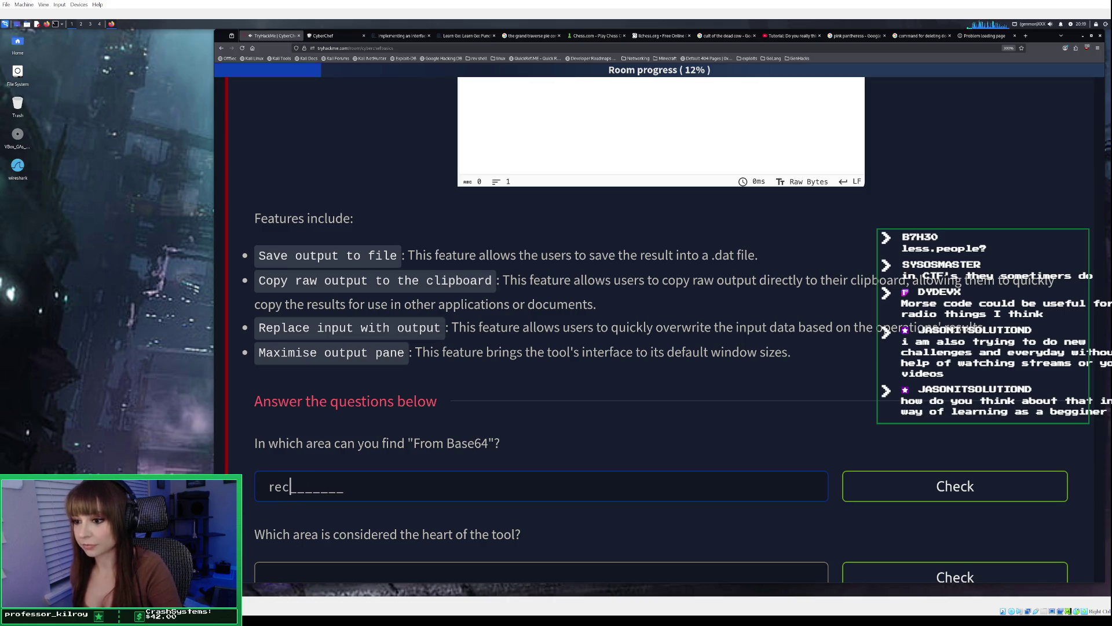
pyautogui.click(337, 35)
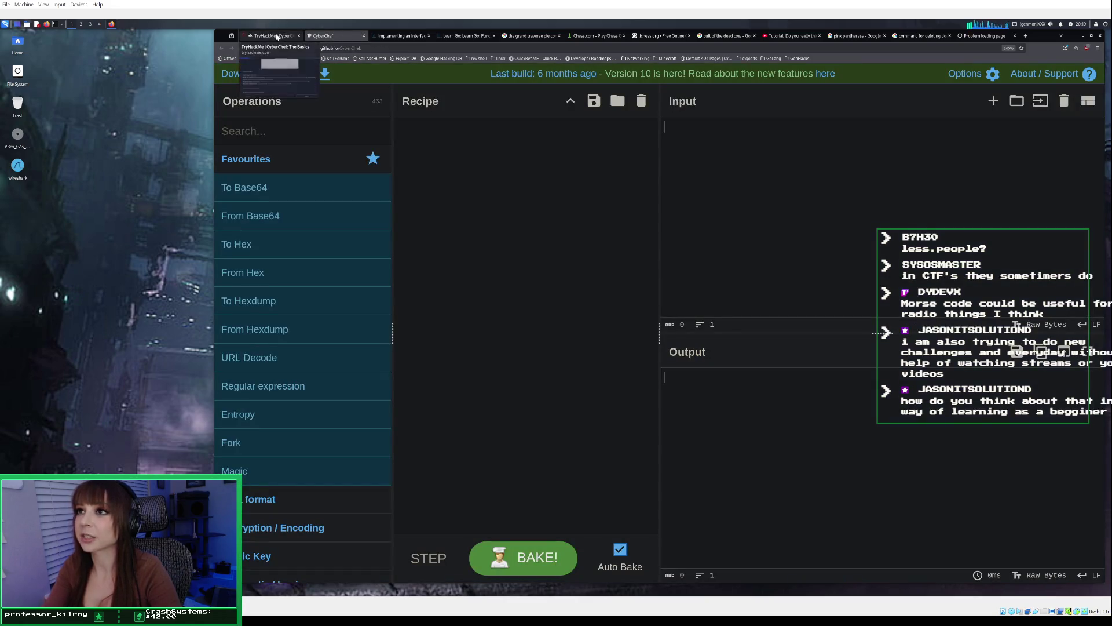
pyautogui.click(272, 35)
pyautogui.write('operat')
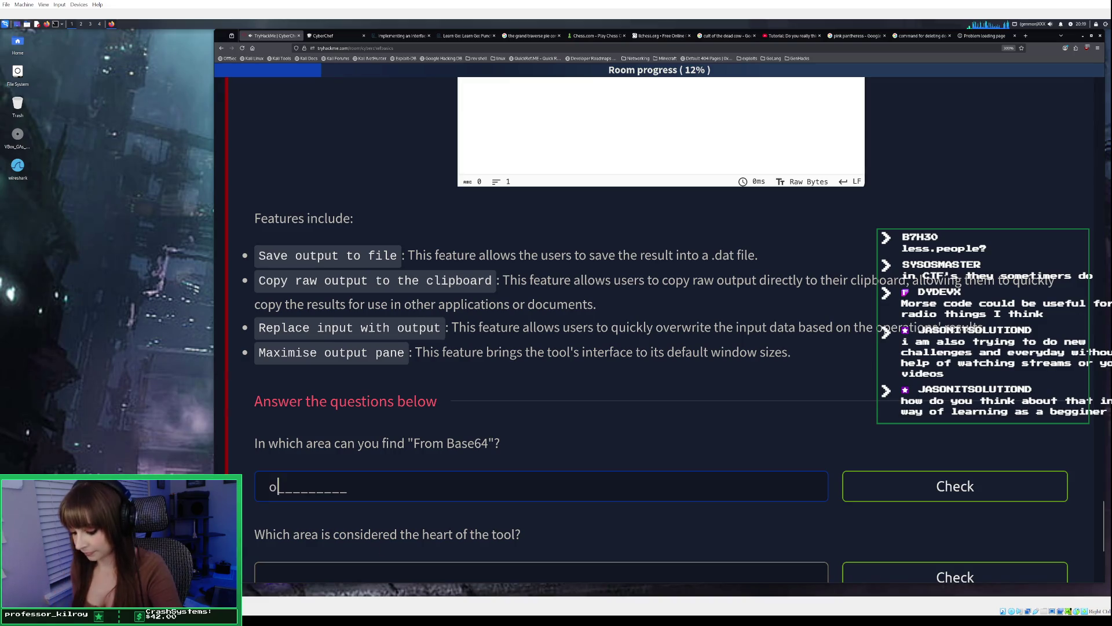
pyautogui.write('ions')
pyautogui.press('Return')
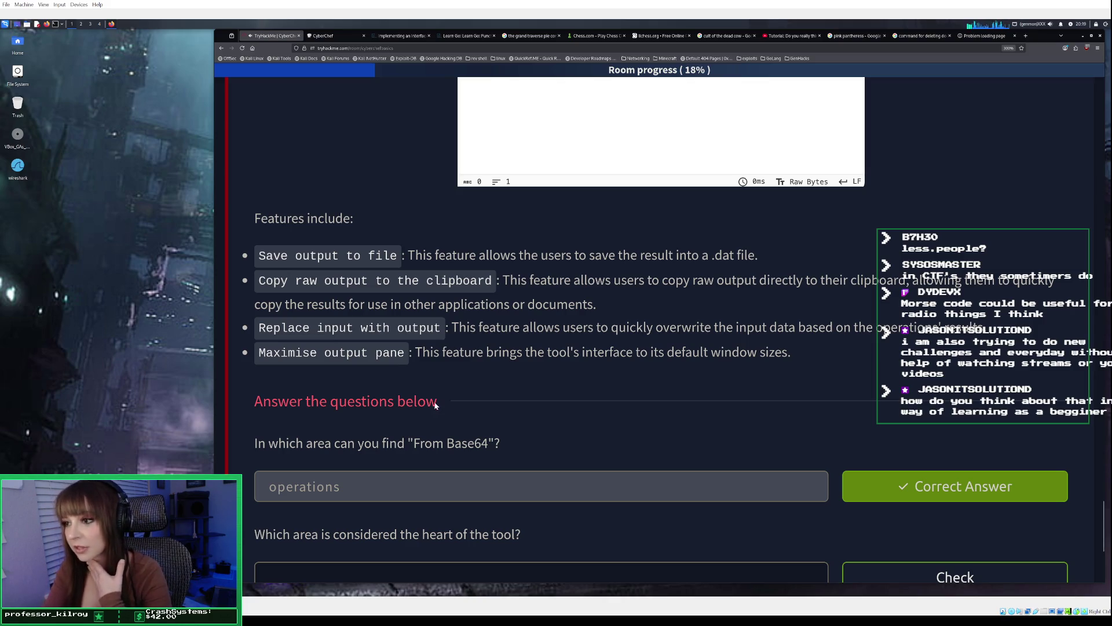
pyautogui.scroll(-2, 432, 406)
pyautogui.scroll(-2, 435, 408)
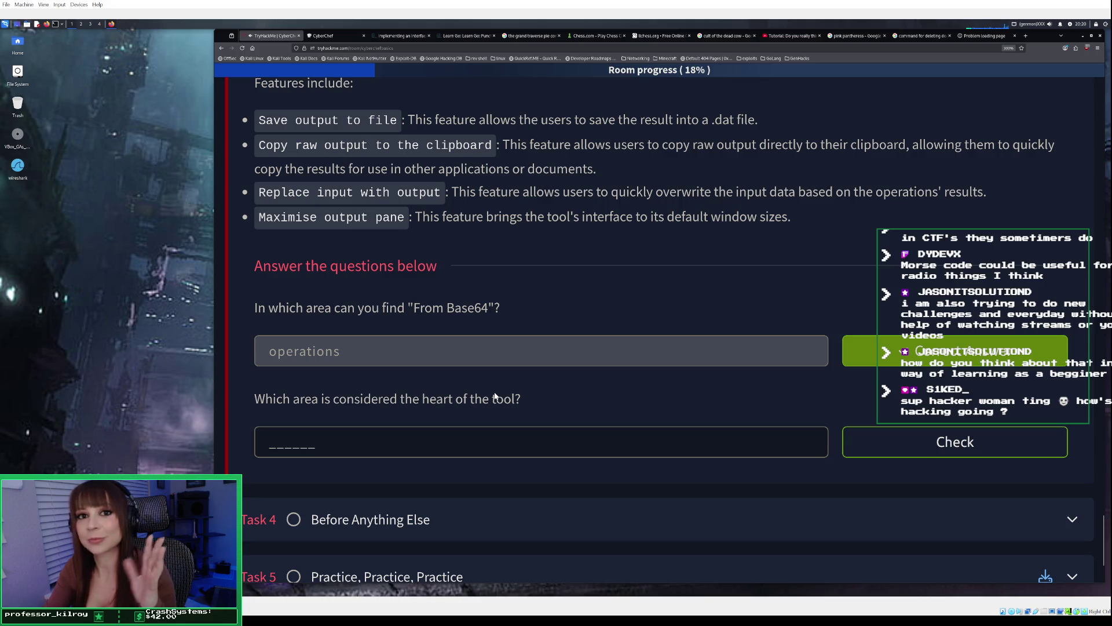
pyautogui.scroll(-1, 495, 396)
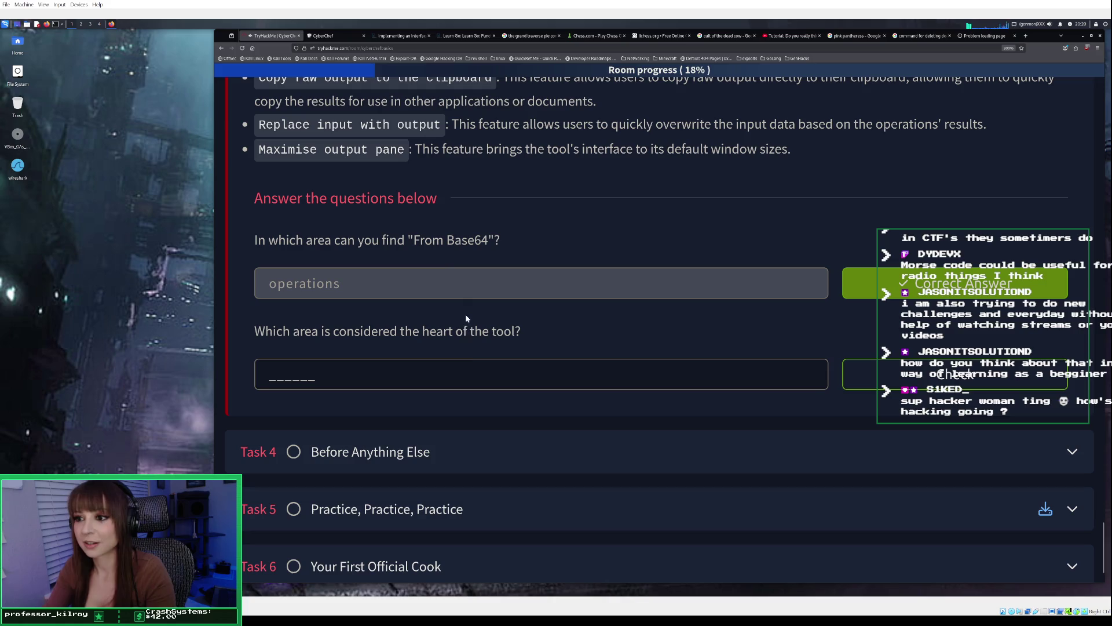
# Submit 'recipe' as the answer for the heart of CyberChef
pyautogui.click(421, 376)
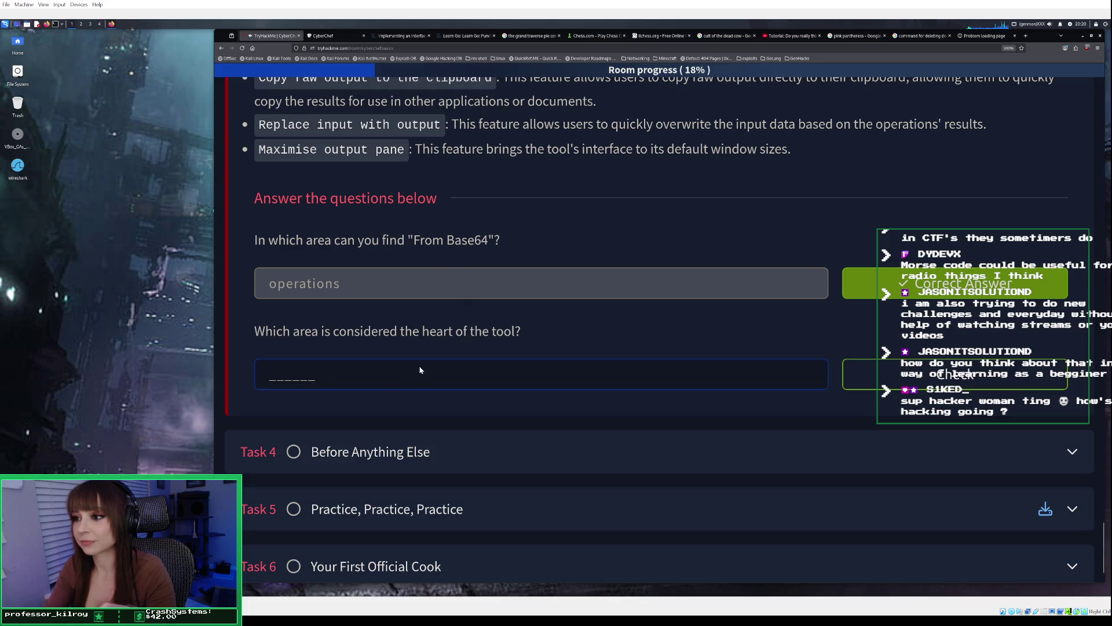
pyautogui.scroll(2, 443, 364)
pyautogui.scroll(-1, 443, 368)
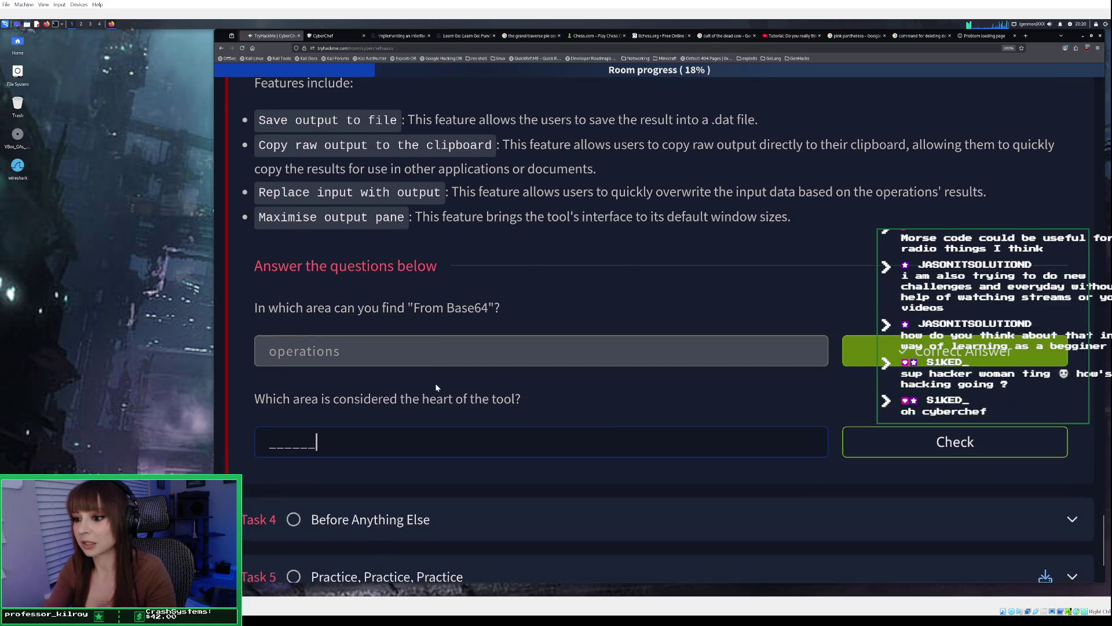
pyautogui.write('in')
pyautogui.press('BackSpace')
pyautogui.press('BackSpace')
pyautogui.write('recipe')
pyautogui.press('Return')
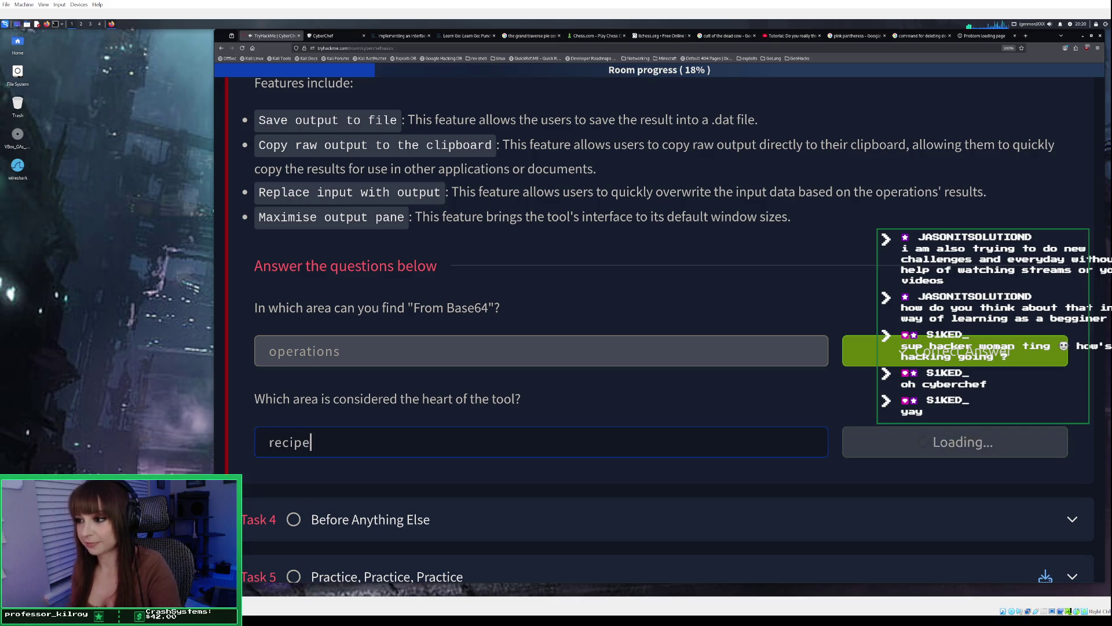